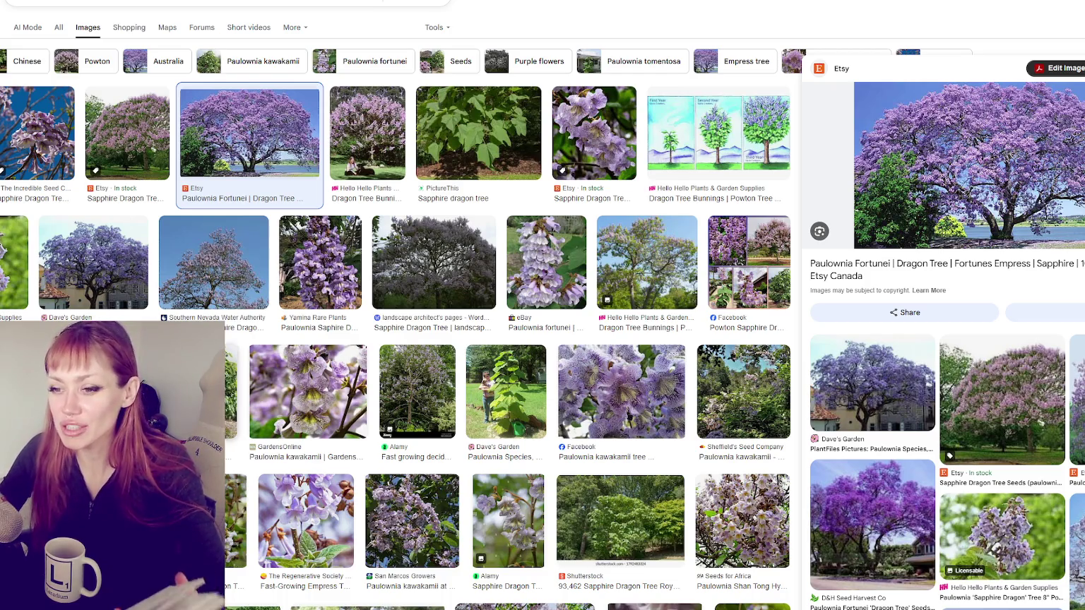
# Step: Compare Paulownia photos from Dave's Garden, Wikipedia, Alamy and Etsy, ending on the Dragon Tree Bunnings illustration
pyautogui.click(498, 397)
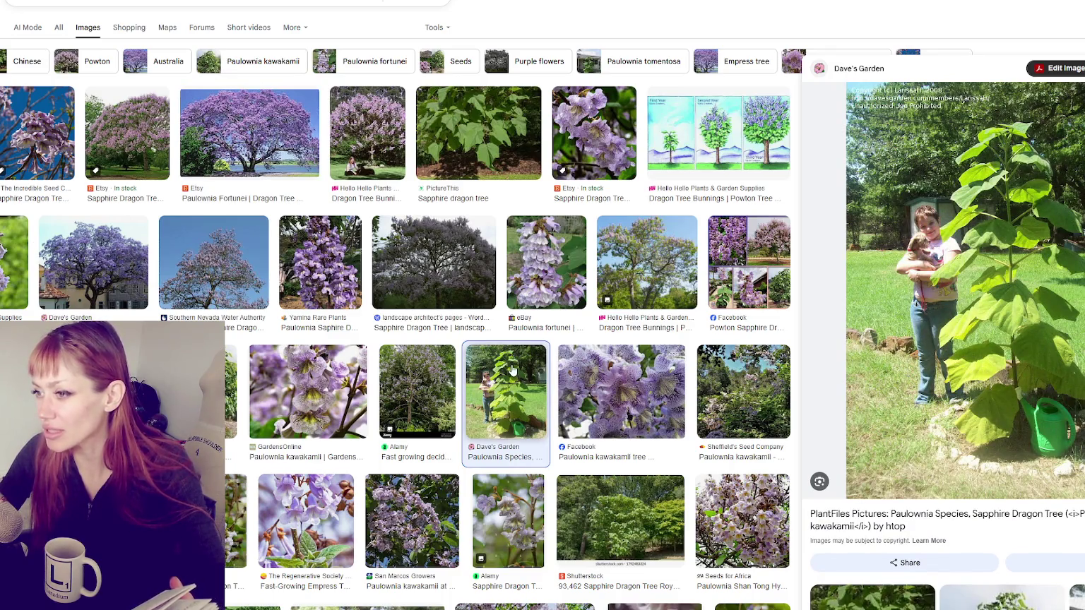
pyautogui.click(455, 149)
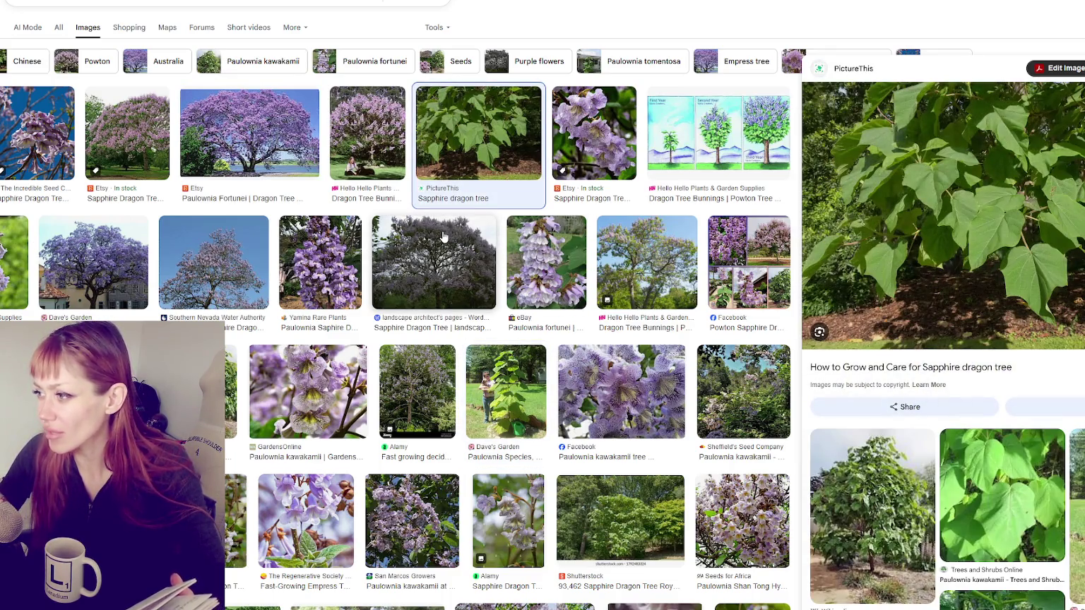
pyautogui.click(880, 526)
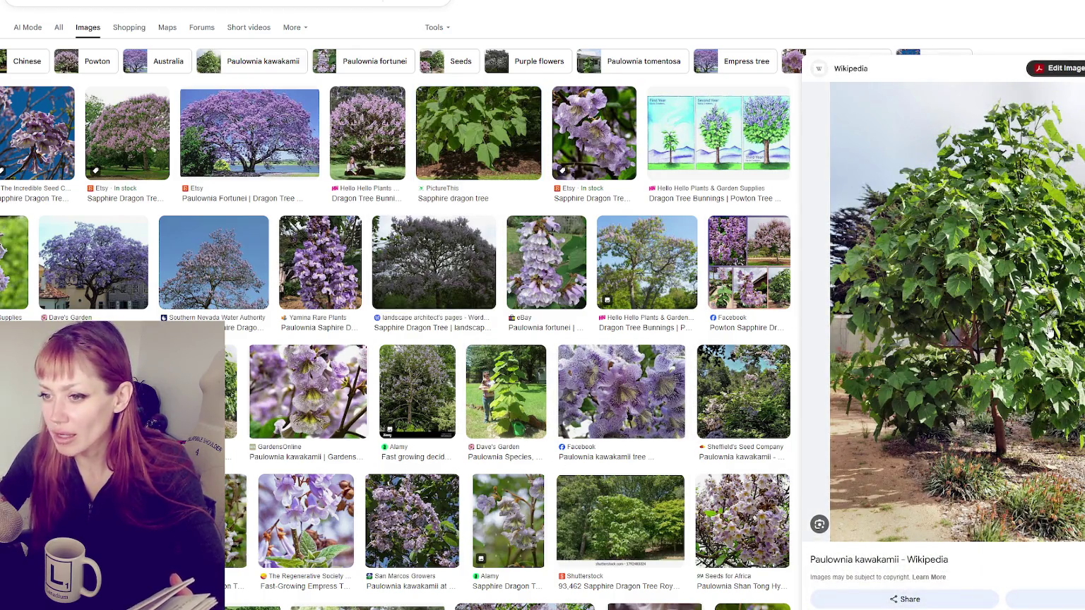
pyautogui.click(415, 400)
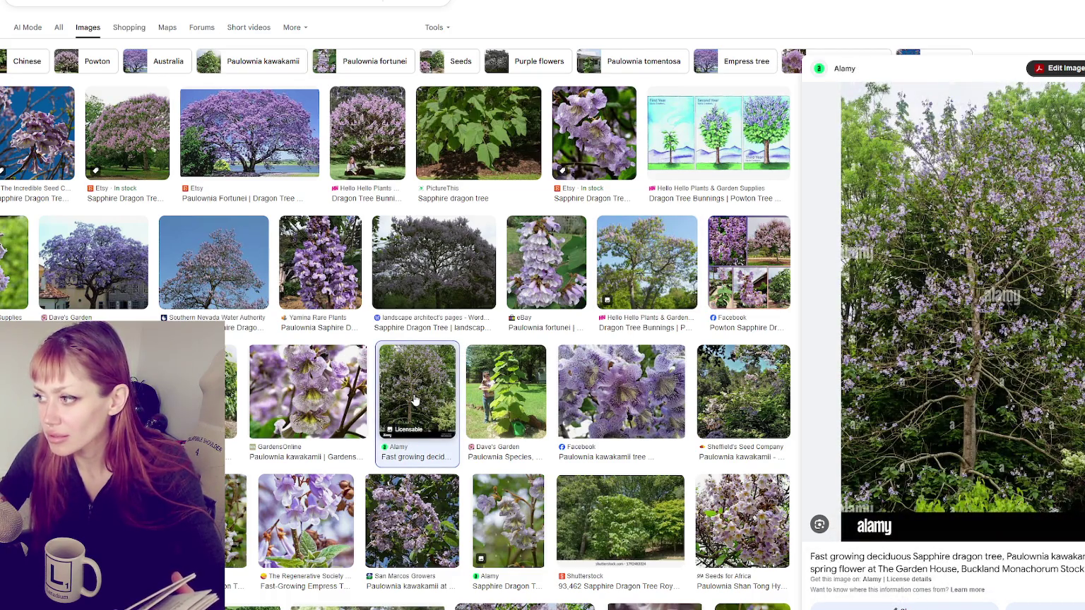
pyautogui.click(294, 157)
pyautogui.click(141, 147)
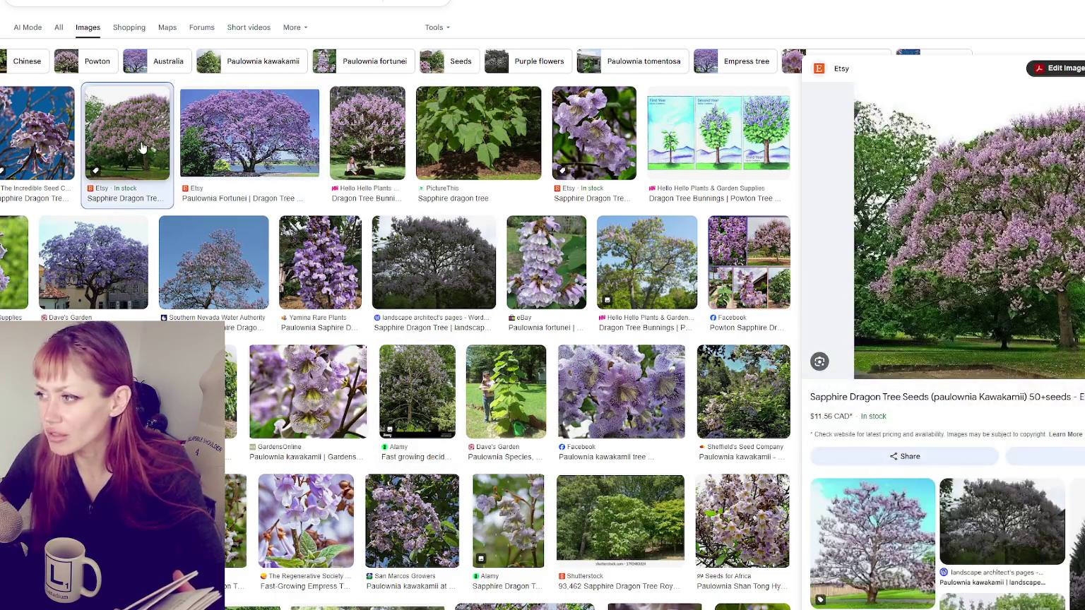
pyautogui.click(278, 136)
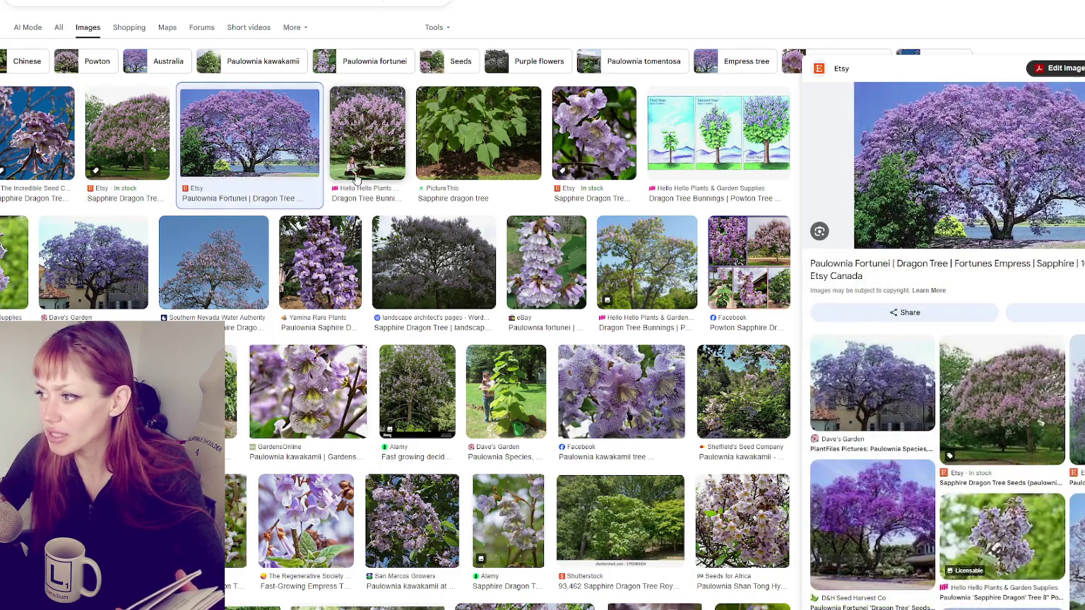
pyautogui.click(473, 159)
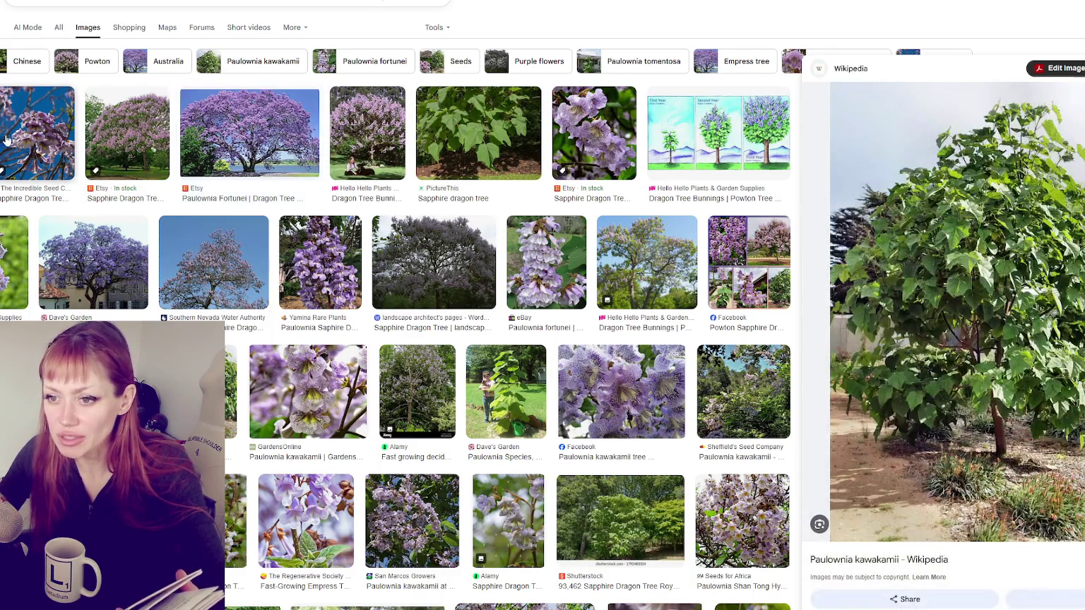
pyautogui.click(718, 134)
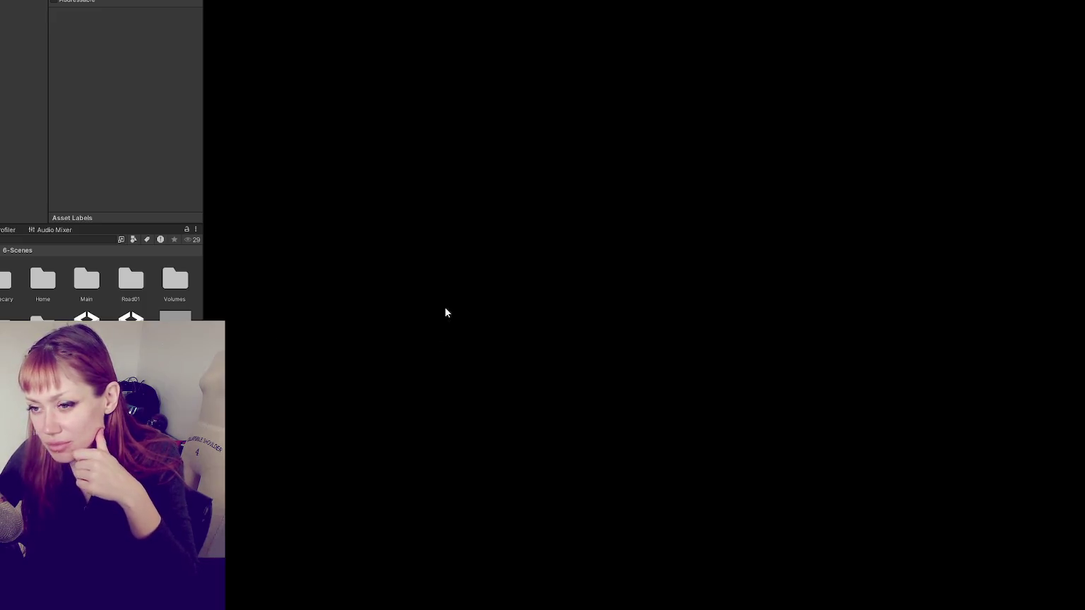
# Step: Narrow Unity's project panel by dragging its edge to the left
pyautogui.moveTo(203, 179); pyautogui.dragTo(156, 184)
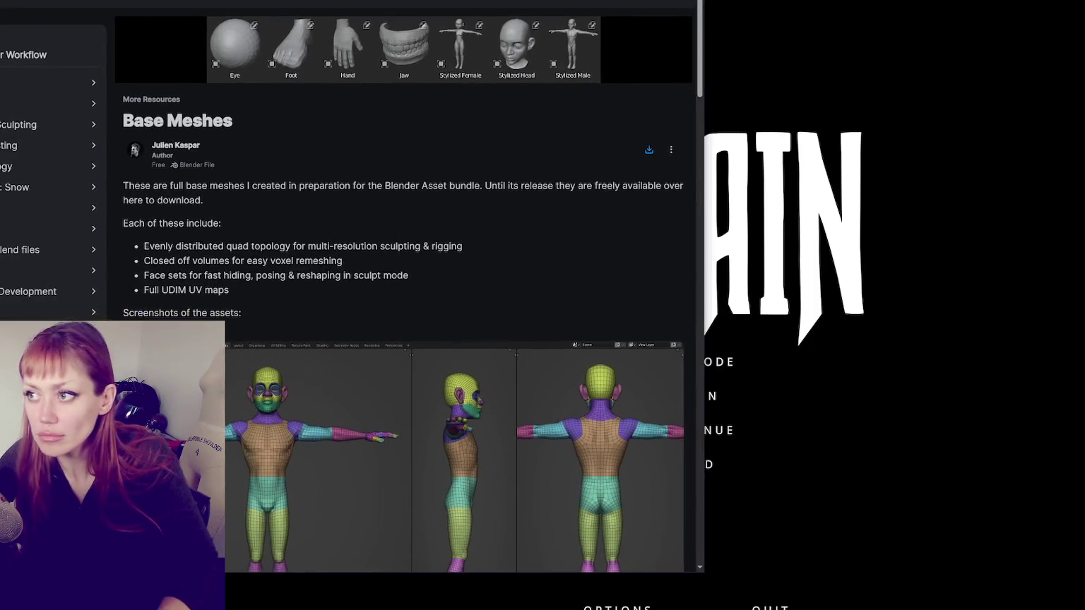
# Step: Enlarge the Base Meshes overview image, review the post's screenshots and comments, then open the Character library
pyautogui.click(403, 50)
pyautogui.scroll(-5, 1081, 282)
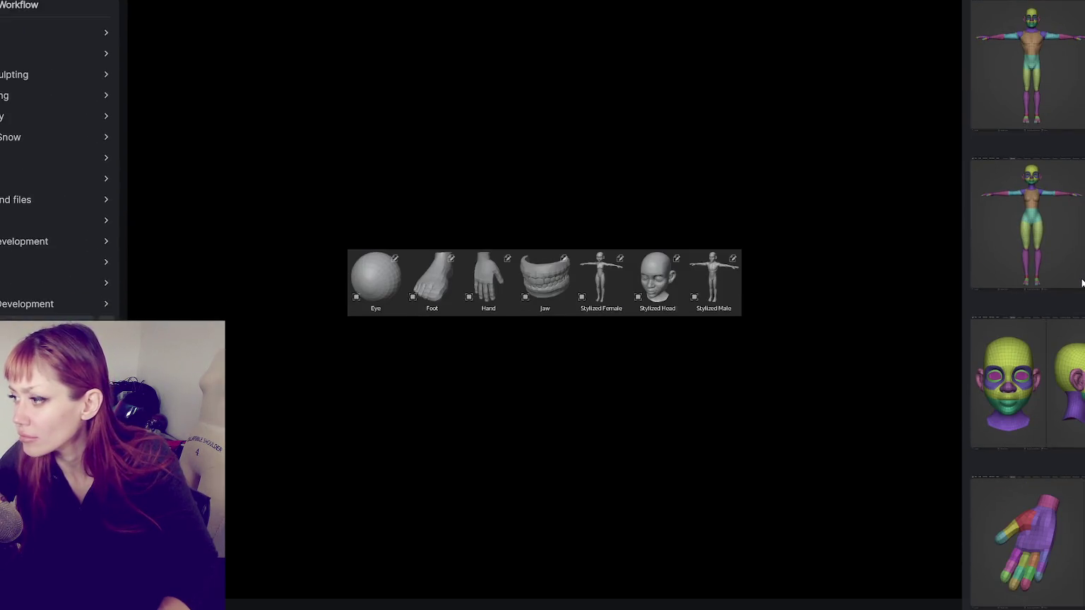
pyautogui.scroll(5, 1081, 282)
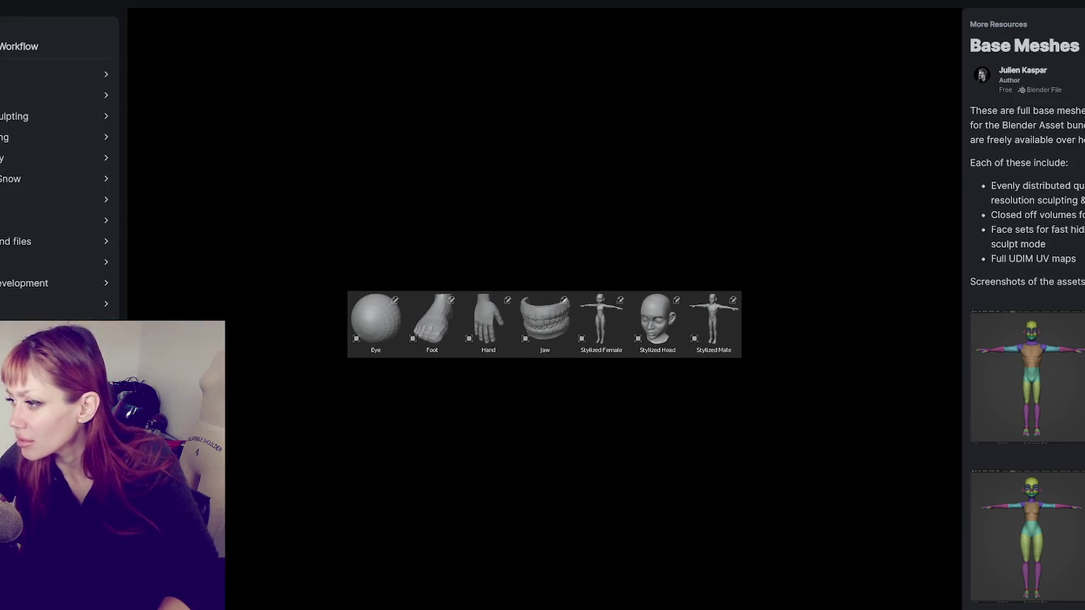
pyautogui.scroll(-3, 1023, 365)
pyautogui.scroll(-3, 1023, 366)
pyautogui.scroll(-3, 1023, 366)
pyautogui.scroll(-3, 1023, 366)
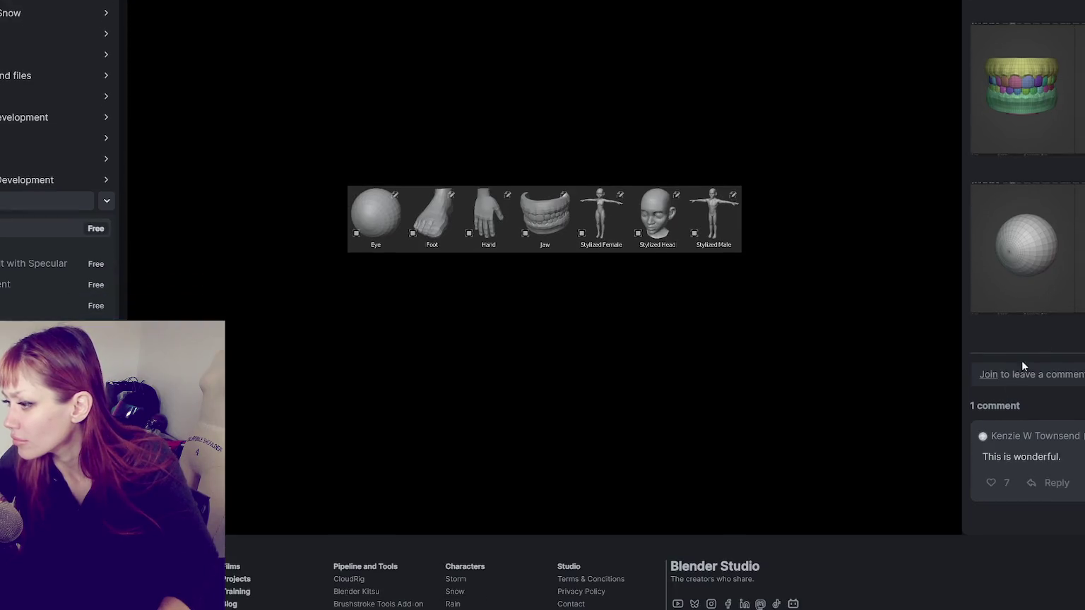
pyautogui.scroll(3, 1026, 407)
pyautogui.scroll(5, 1054, 378)
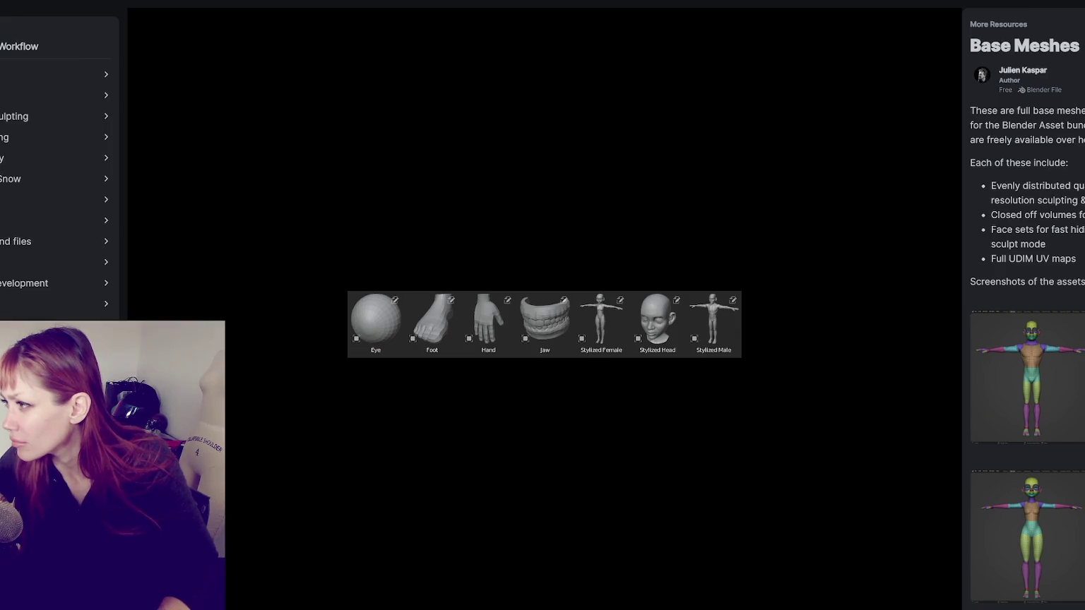
pyautogui.scroll(-5, 1072, 452)
pyautogui.scroll(5, 1072, 452)
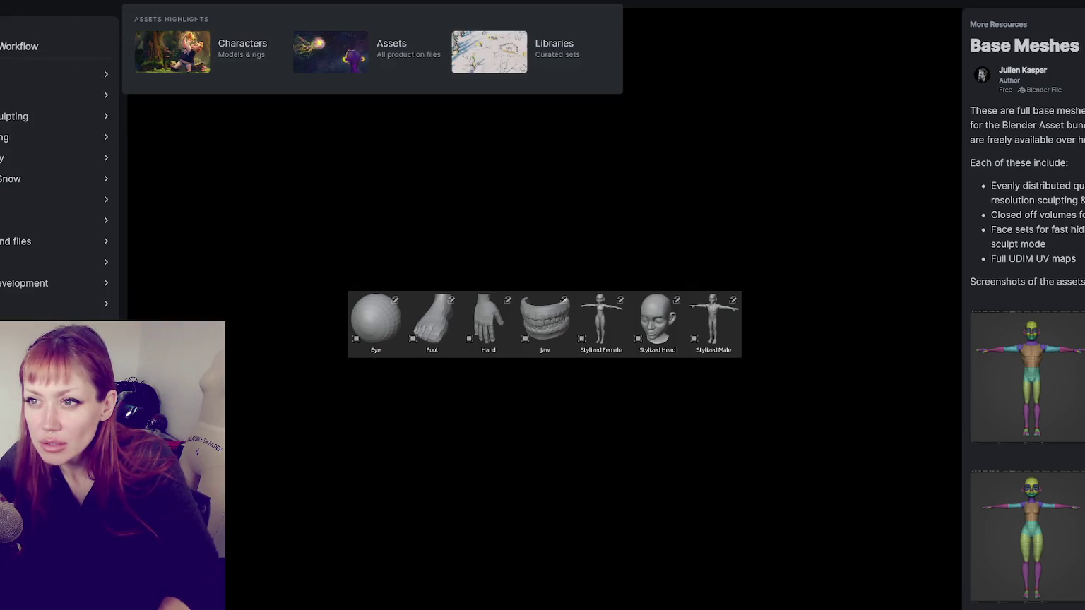
pyautogui.click(217, 82)
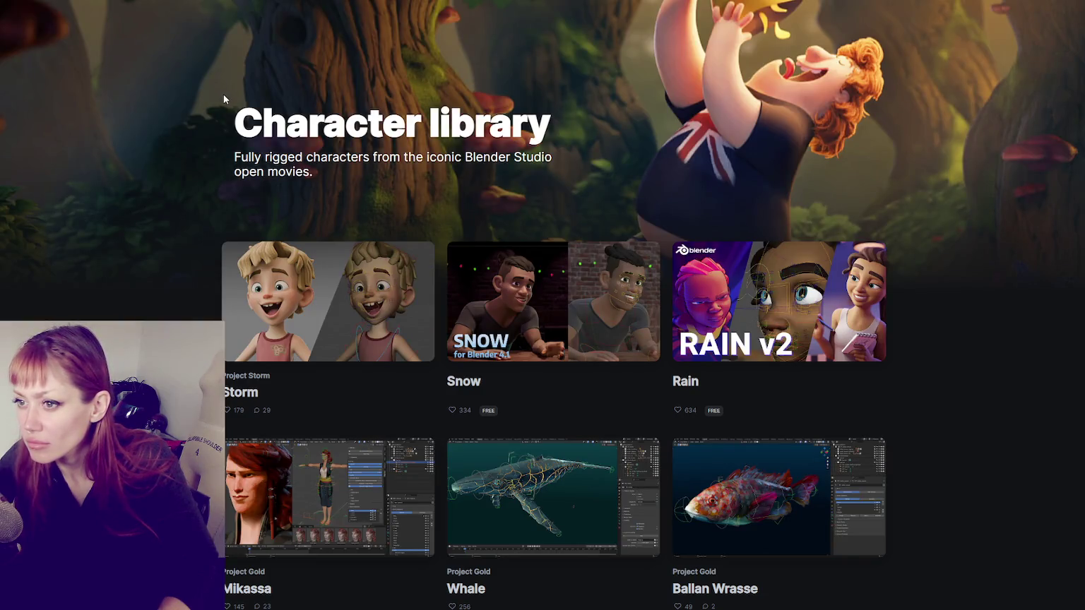
# Step: Scroll the Character library down to the Sprite Fright, Settlers and Spring characters
pyautogui.scroll(-2, 224, 96)
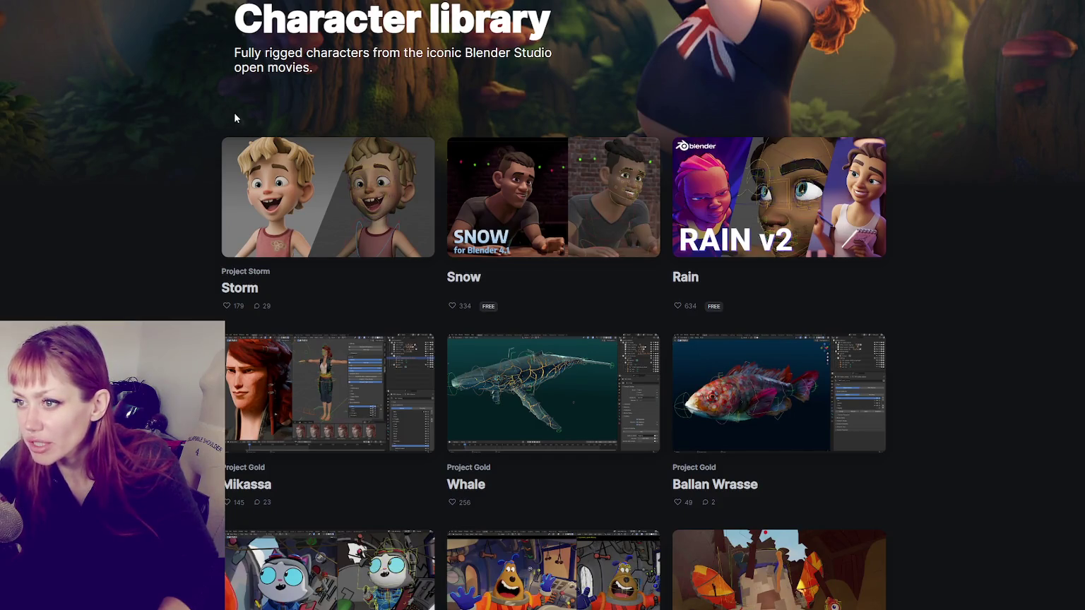
pyautogui.scroll(-3, 235, 117)
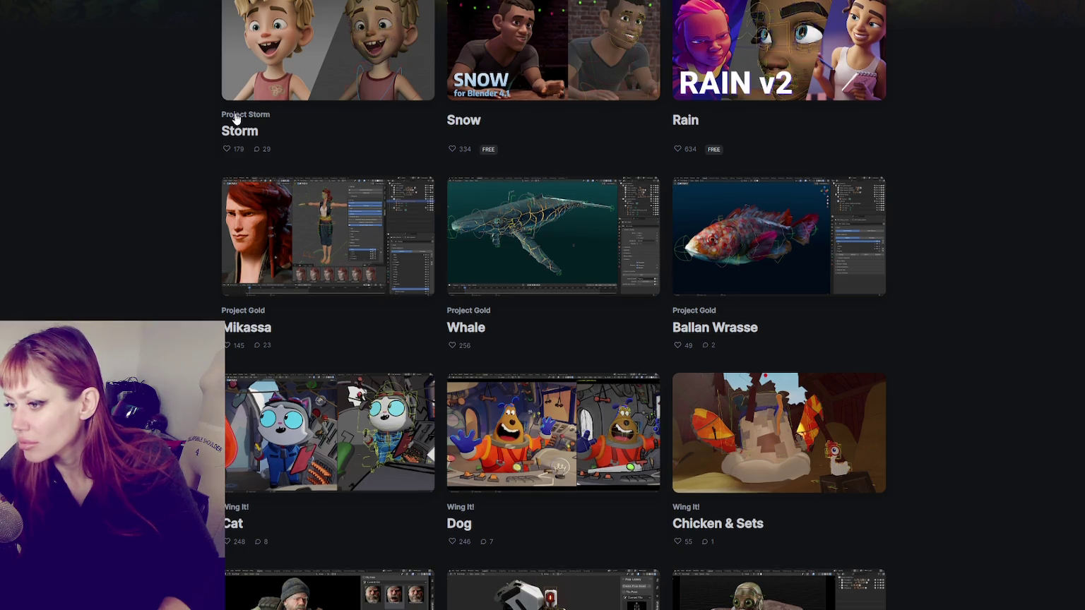
pyautogui.scroll(-5, 235, 118)
pyautogui.scroll(-6, 236, 118)
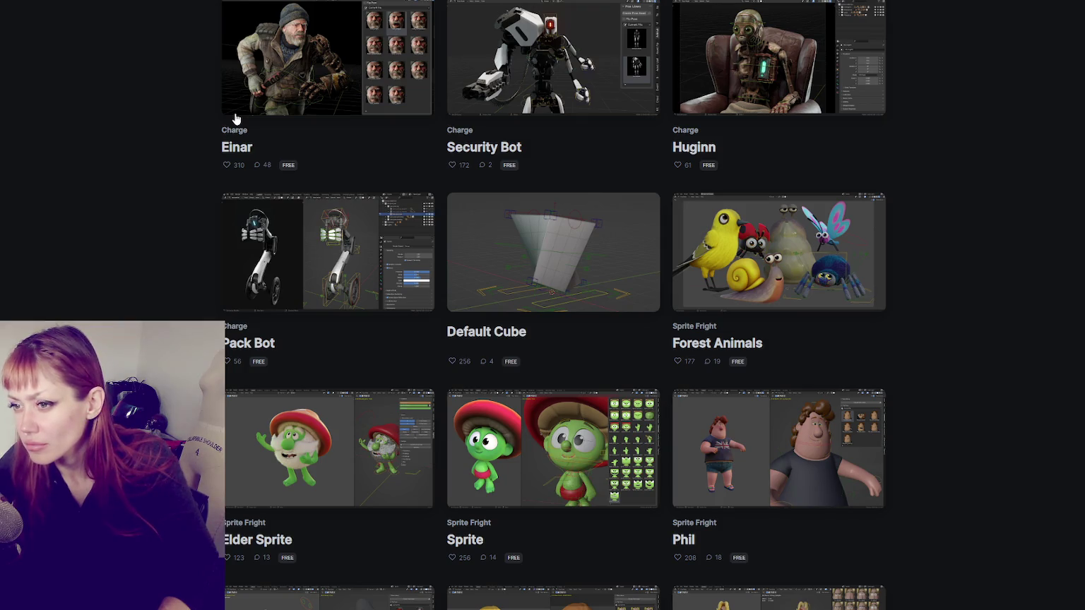
pyautogui.scroll(-3, 236, 118)
pyautogui.scroll(-5, 236, 118)
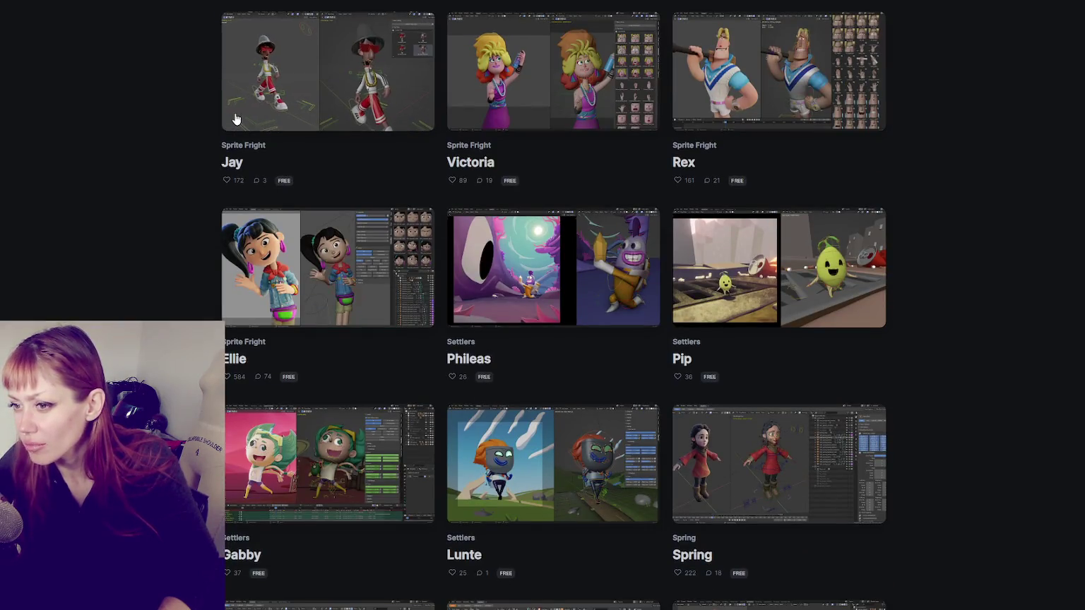
pyautogui.scroll(-3, 236, 117)
pyautogui.scroll(-4, 236, 118)
pyautogui.scroll(-4, 236, 118)
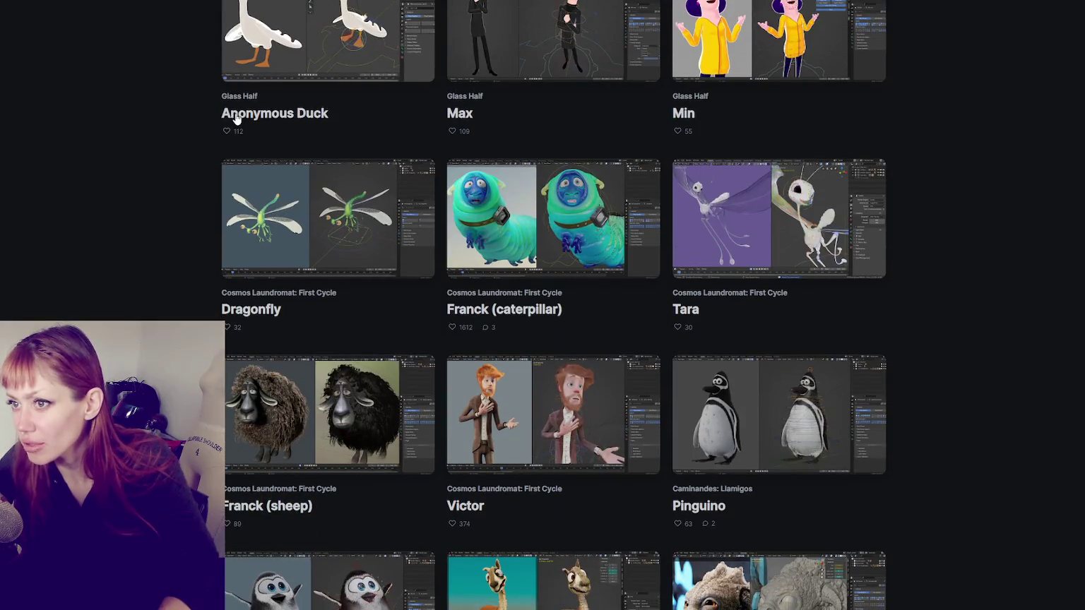
pyautogui.scroll(-2, 236, 118)
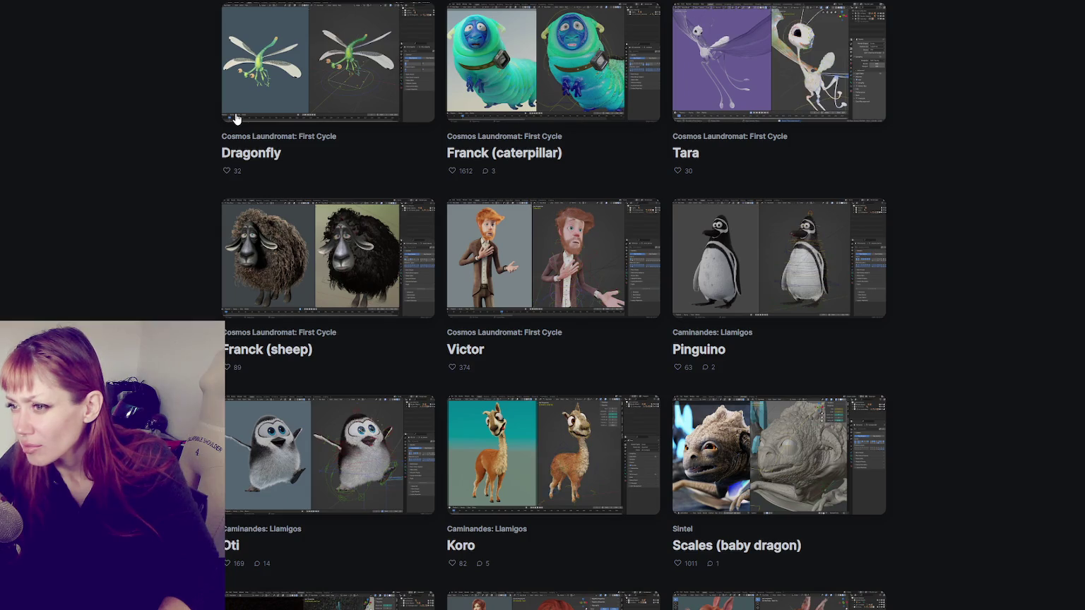
pyautogui.scroll(-4, 236, 118)
pyautogui.scroll(-2, 236, 118)
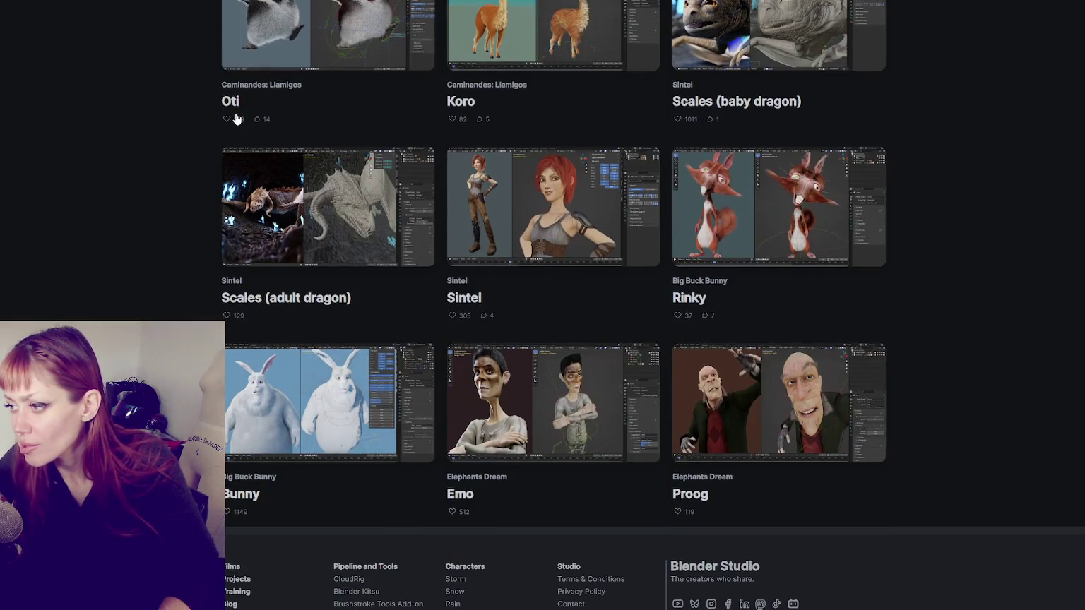
pyautogui.scroll(5, 236, 118)
pyautogui.scroll(7, 237, 141)
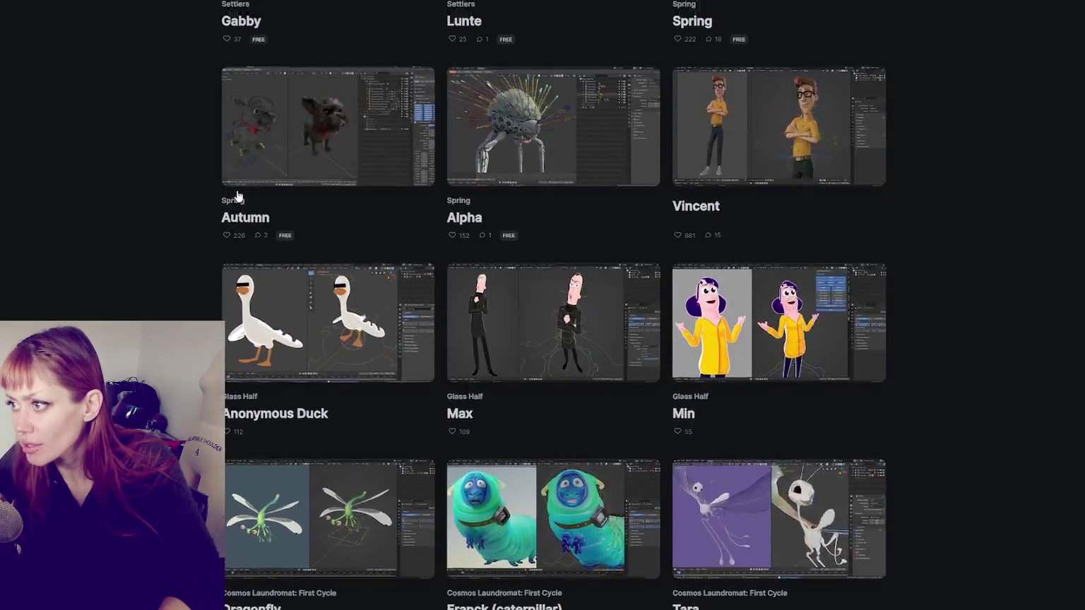
pyautogui.scroll(7, 241, 197)
pyautogui.scroll(10, 241, 206)
pyautogui.scroll(10, 242, 210)
pyautogui.scroll(4, 169, 183)
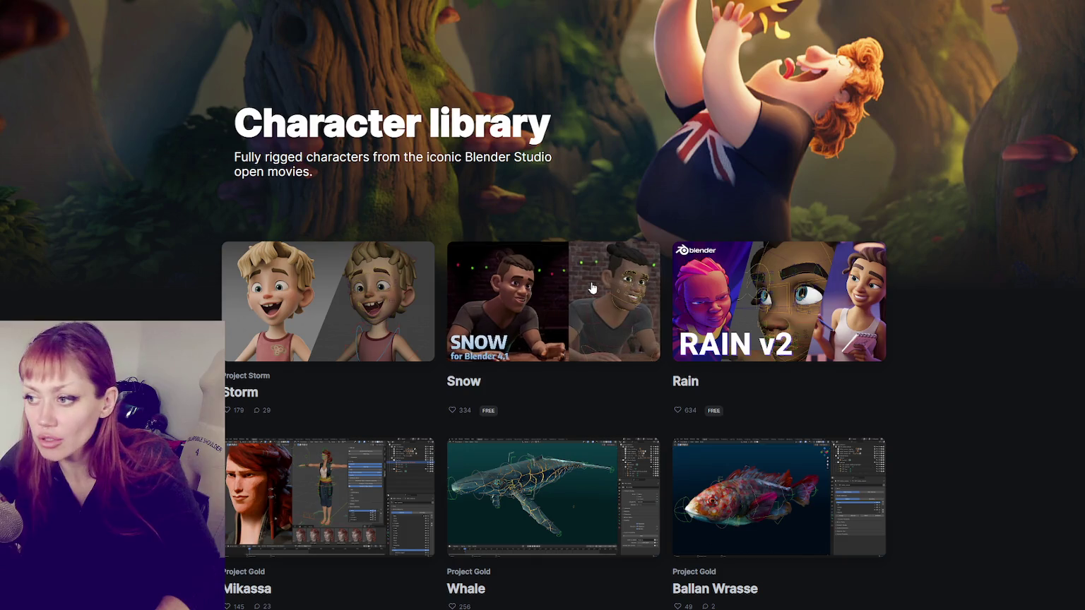
pyautogui.scroll(-1, 581, 307)
pyautogui.scroll(-10, 620, 283)
pyautogui.scroll(-4, 627, 292)
pyautogui.scroll(-3, 627, 292)
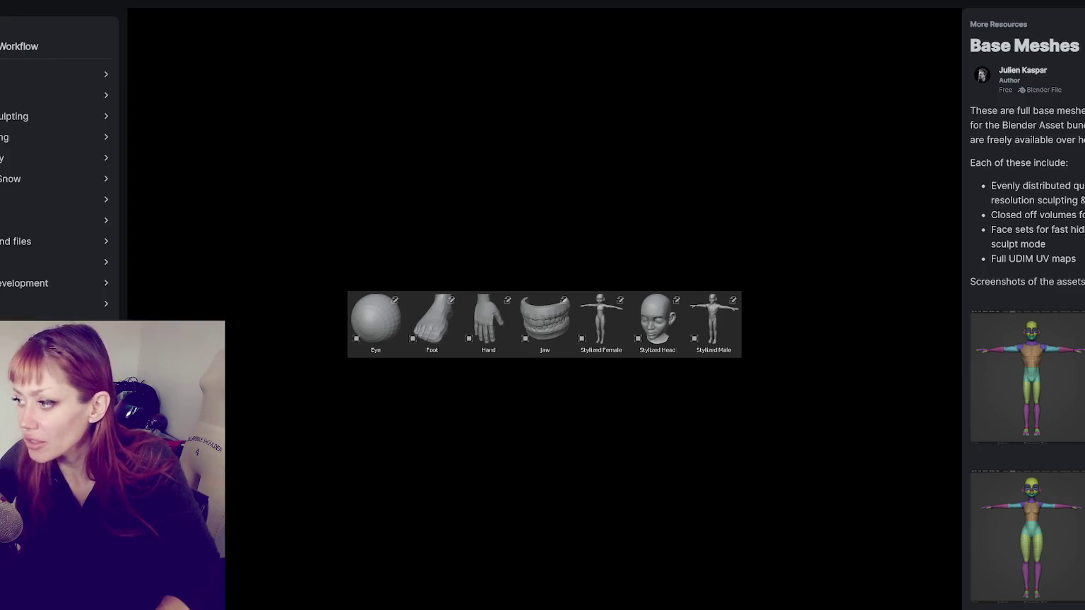
pyautogui.scroll(-3, 544, 304)
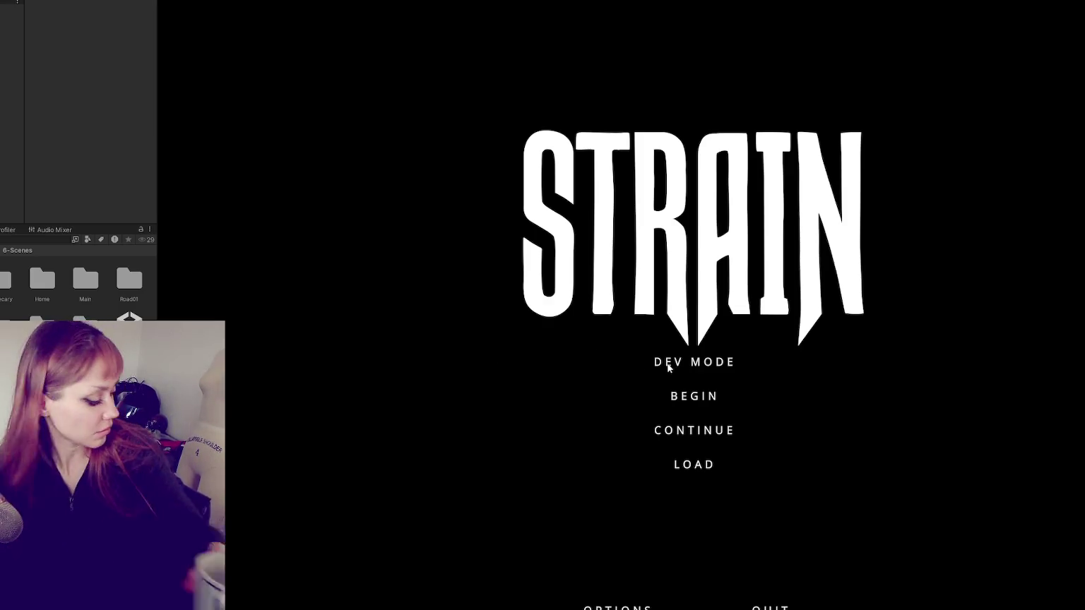
# Step: Play STRAIN in dev mode and bring up the task list showing Look for Food
pyautogui.click(668, 365)
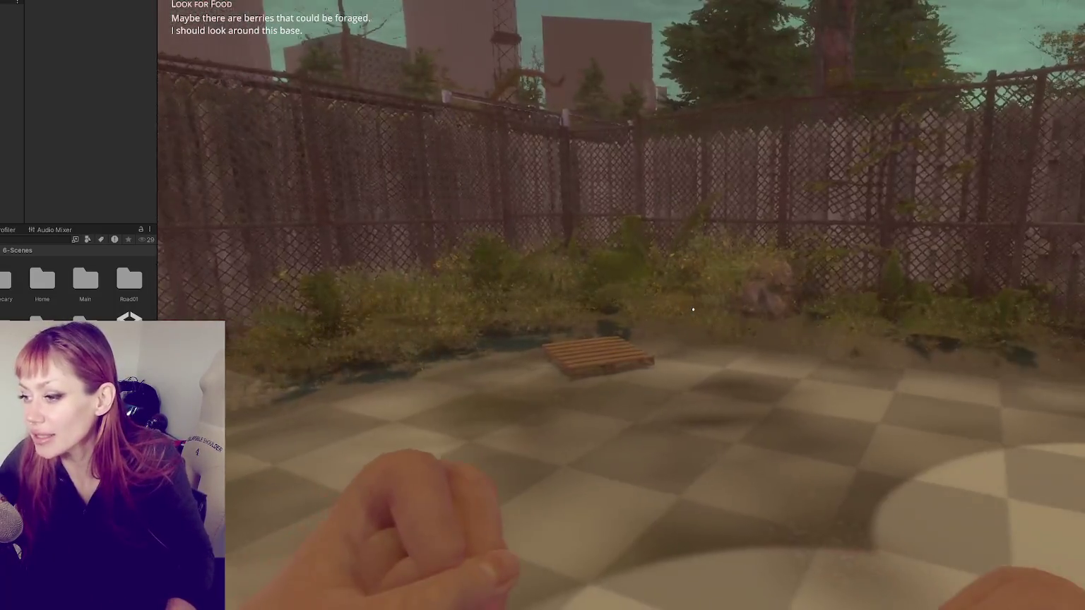
pyautogui.press('Tab')
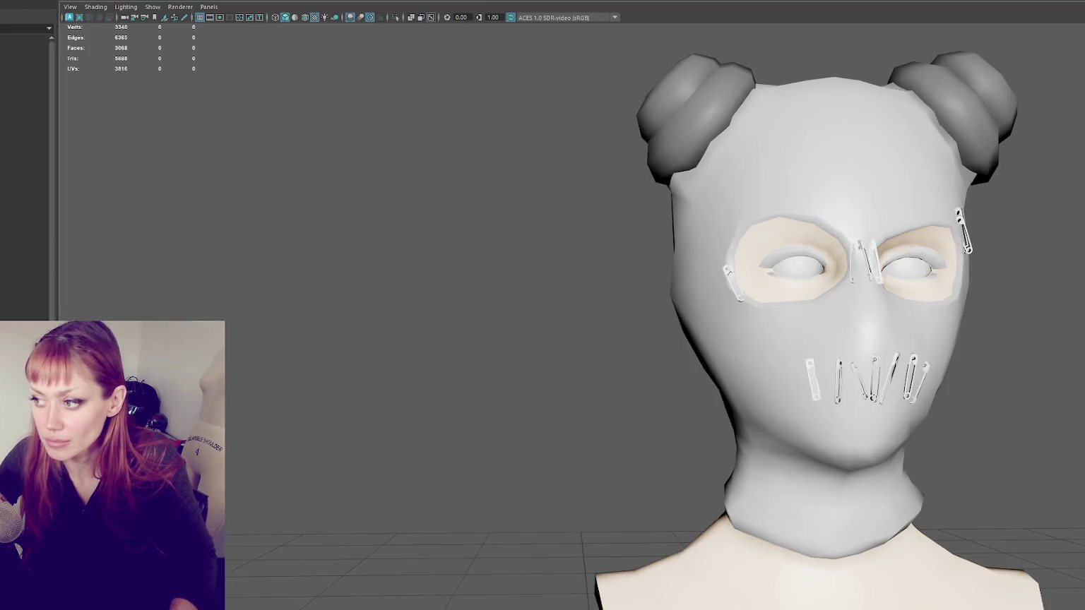
# Step: Zoom out, pan and orbit around the masked head model in Maya to see its side
pyautogui.scroll(-3, 518, 365)
pyautogui.keyDown('alt'); pyautogui.moveTo(738, 311); pyautogui.dragTo(728, 198, button='middle'); pyautogui.keyUp('alt')
pyautogui.scroll(-3, 593, 186)
pyautogui.moveTo(593, 187)
pyautogui.keyDown('alt'); pyautogui.mouseDown()
pyautogui.moveTo(637, 201)
pyautogui.moveTo(610, 214)
pyautogui.moveTo(649, 228)
pyautogui.mouseUp(); pyautogui.keyUp('alt')
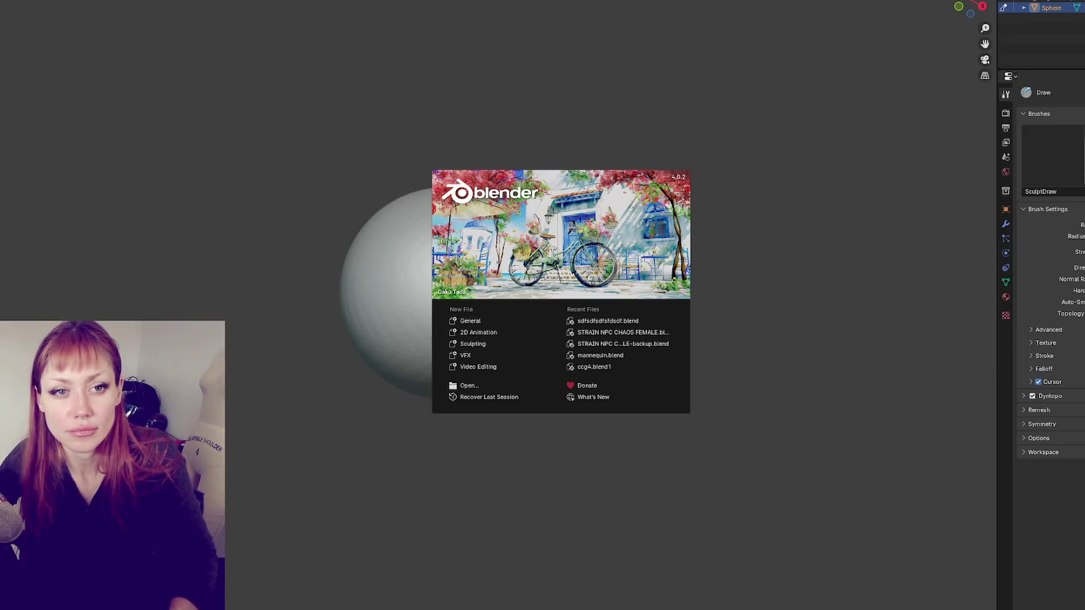
# Step: Dismiss Blender's splash screen and check the File > Import formats without importing anything
pyautogui.press('Escape')
pyautogui.click(6, 2)
pyautogui.moveTo(5, 88)
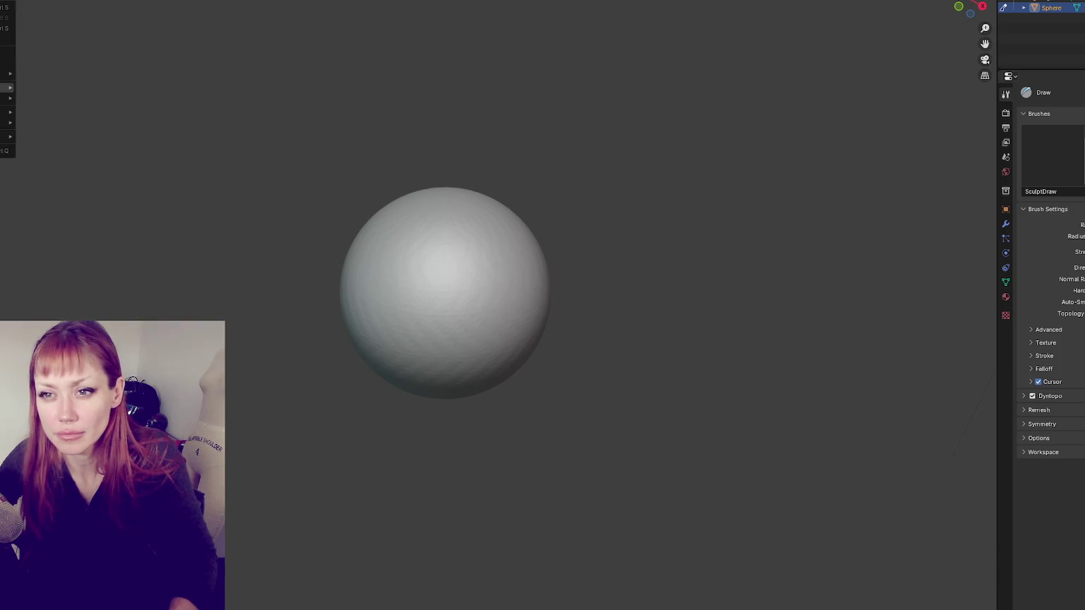
pyautogui.click(70, 205)
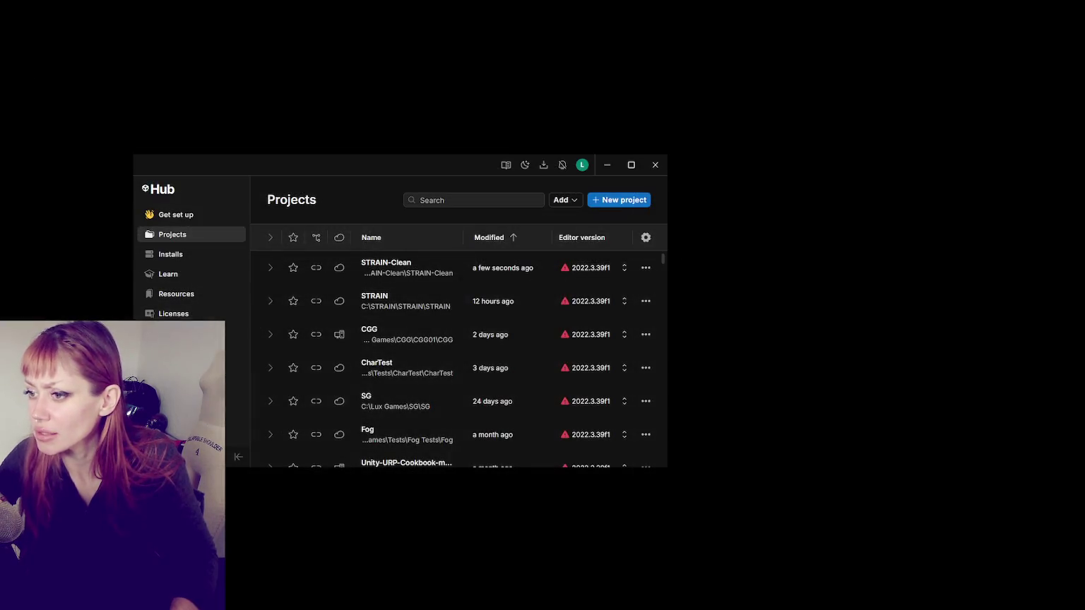
# Step: Close Unity Hub and move the human_base_meshes_bundle file onto the desktop
pyautogui.click(652, 166)
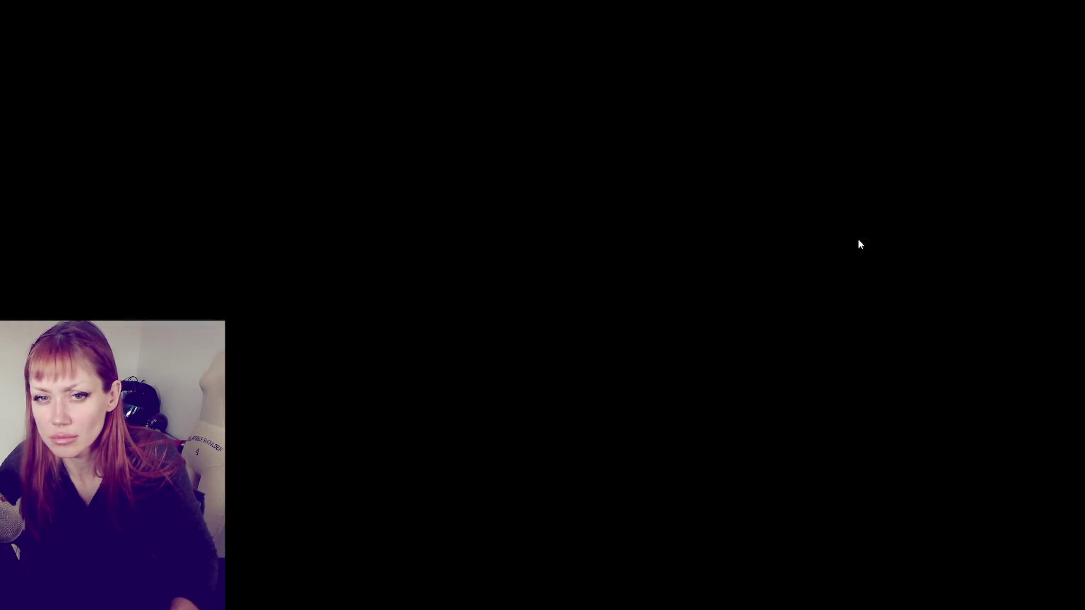
pyautogui.moveTo(407, 198); pyautogui.dragTo(699, 386)
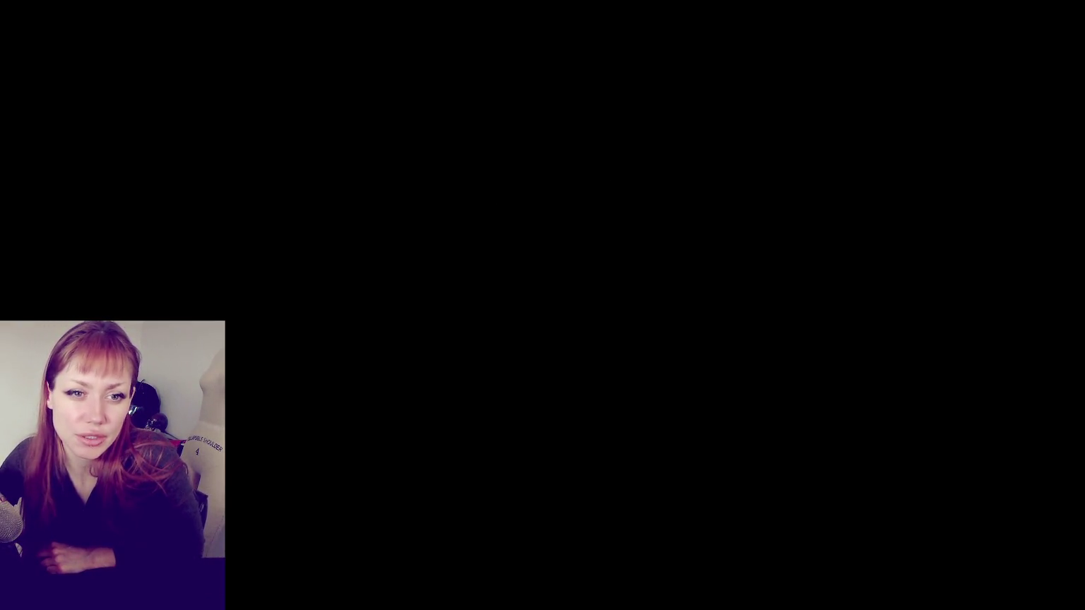
pyautogui.moveTo(0, 163); pyautogui.dragTo(470, 191)
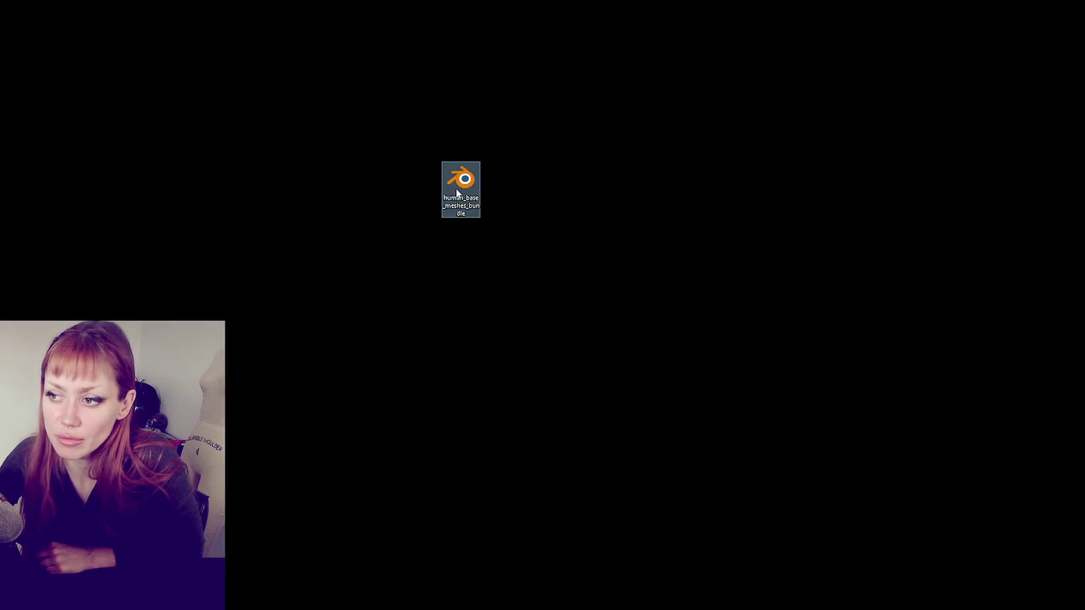
# Step: Open the human_base_meshes_bundle Blender file from the desktop
pyautogui.doubleClick(456, 190)
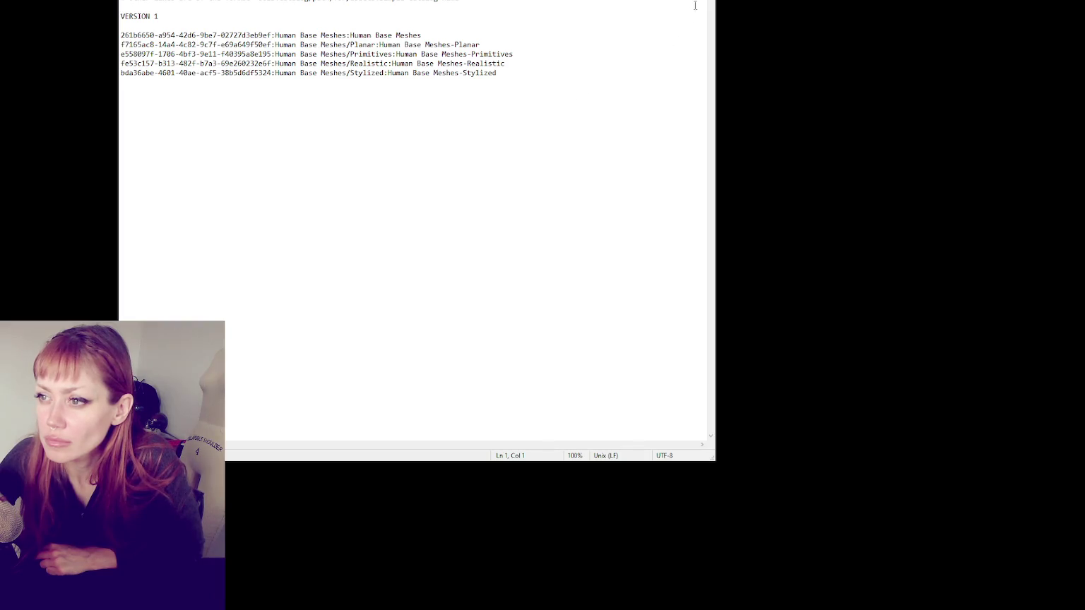
# Step: Close the Notepad catalog file with Alt+F4
pyautogui.hotkey('alt', 'F4')
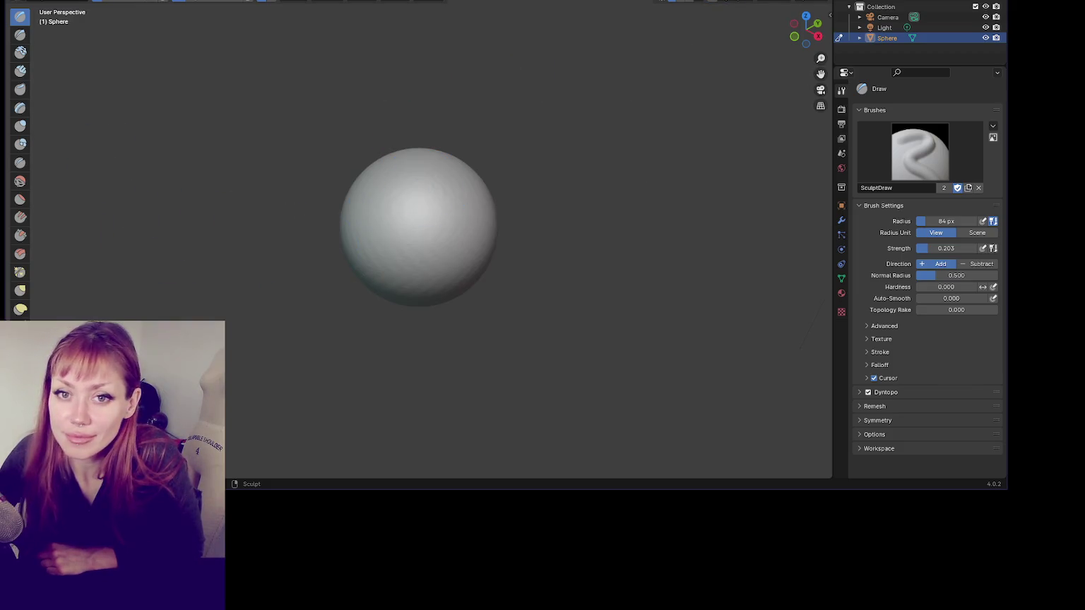
# Step: Drag human_base_meshes_bundle.blend from the desktop into Blender's sculpt scene viewport
pyautogui.click(29, 0)
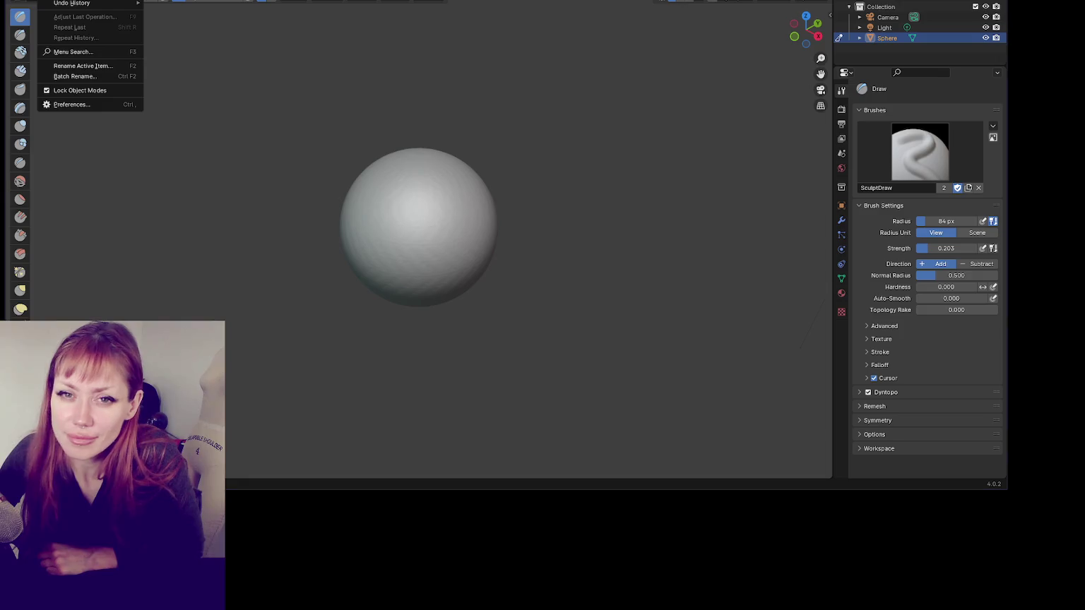
pyautogui.moveTo(341, 108); pyautogui.dragTo(341, 109)
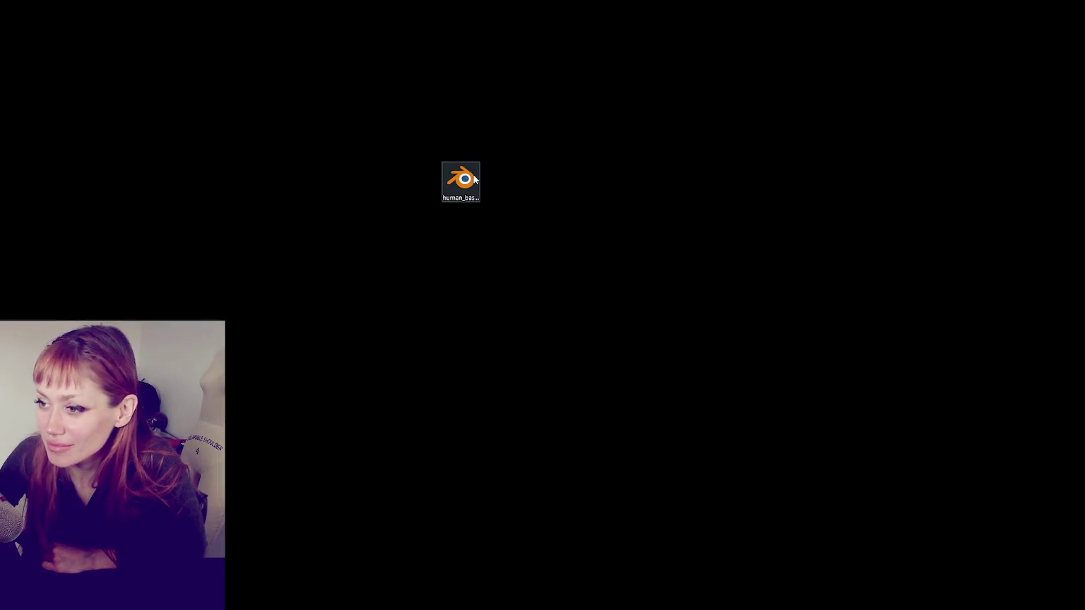
# Step: Open human_base_meshes_bundle.blend from its desktop icon's context menu
pyautogui.rightClick(460, 173)
pyautogui.click(474, 178)
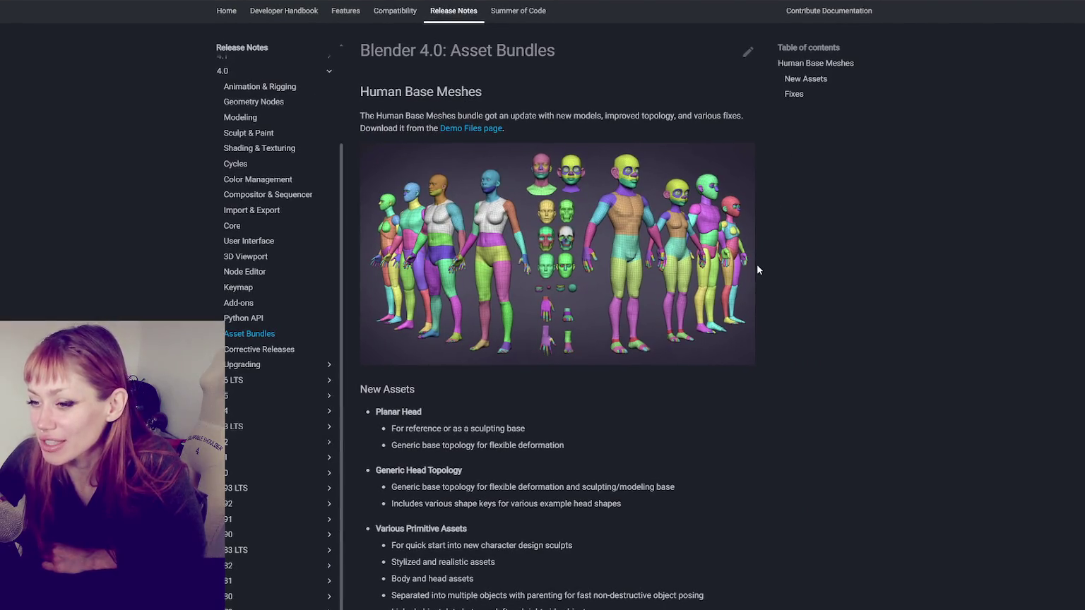
# Step: From the 4.0 Asset Bundles notes, go to Demo Files and open Human Base Meshes' 'video on how to use it'
pyautogui.scroll(-3, 435, 136)
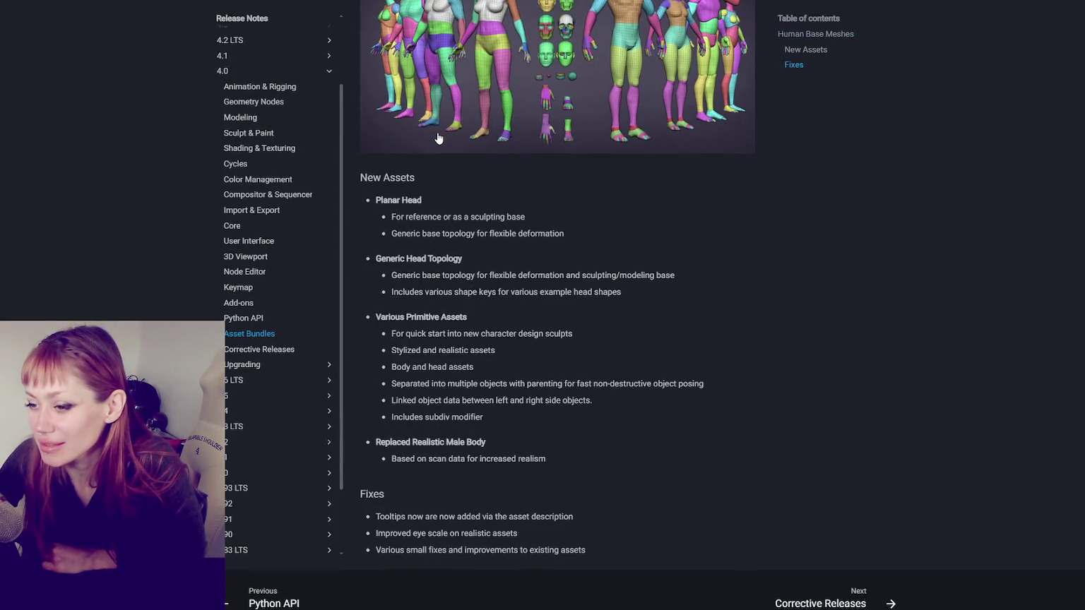
pyautogui.scroll(3, 542, 416)
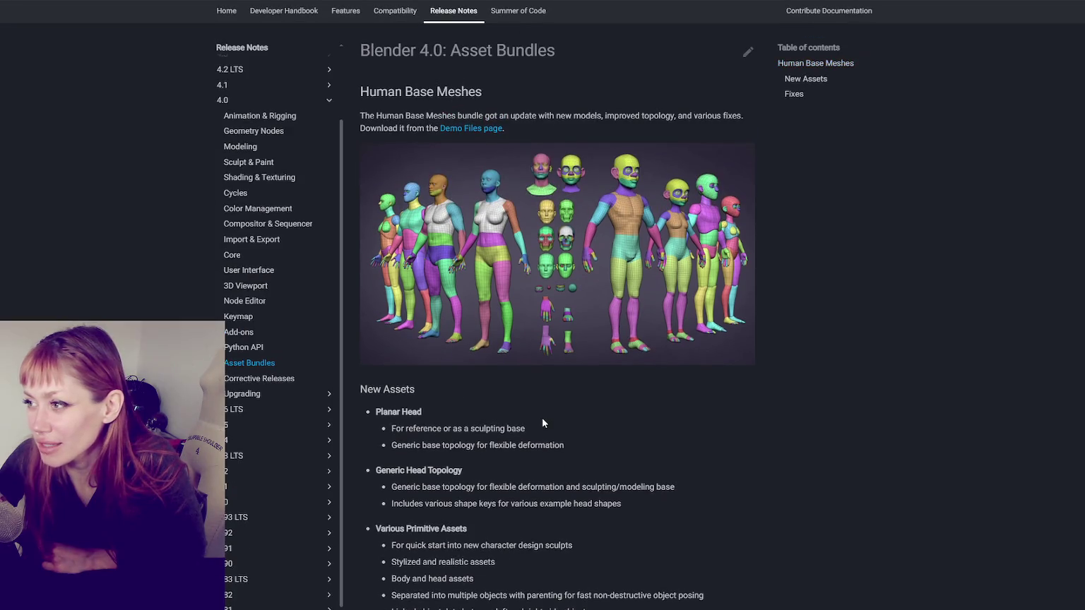
pyautogui.scroll(-3, 542, 417)
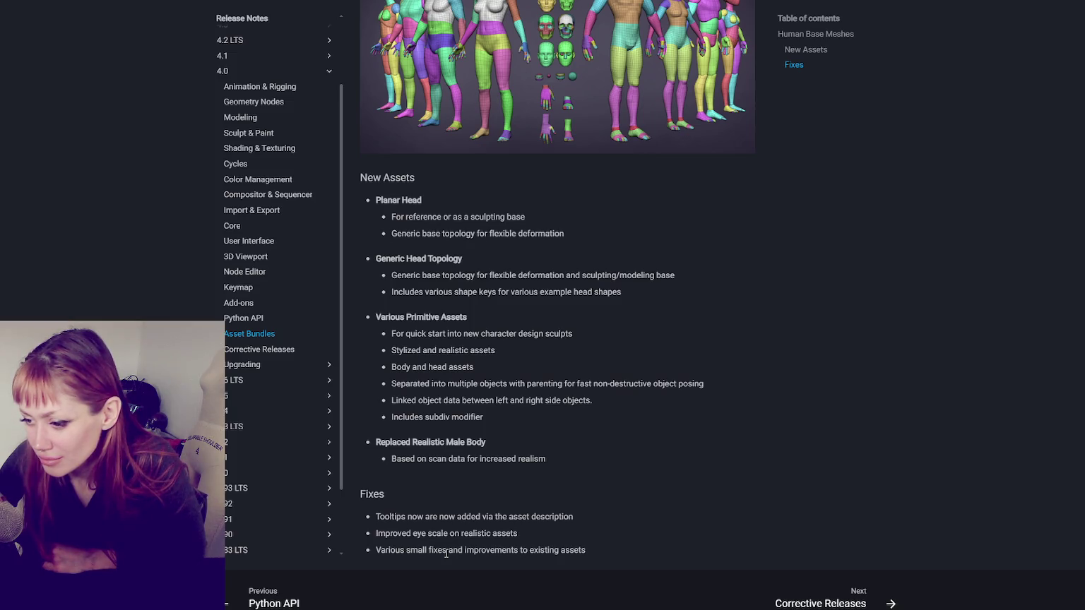
pyautogui.scroll(3, 446, 548)
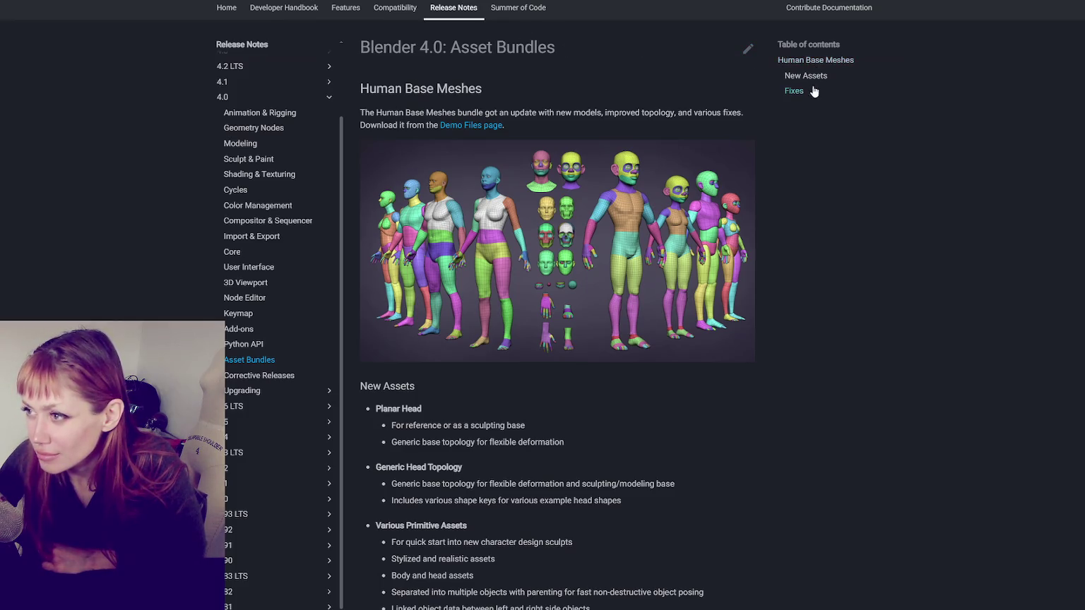
pyautogui.click(462, 127)
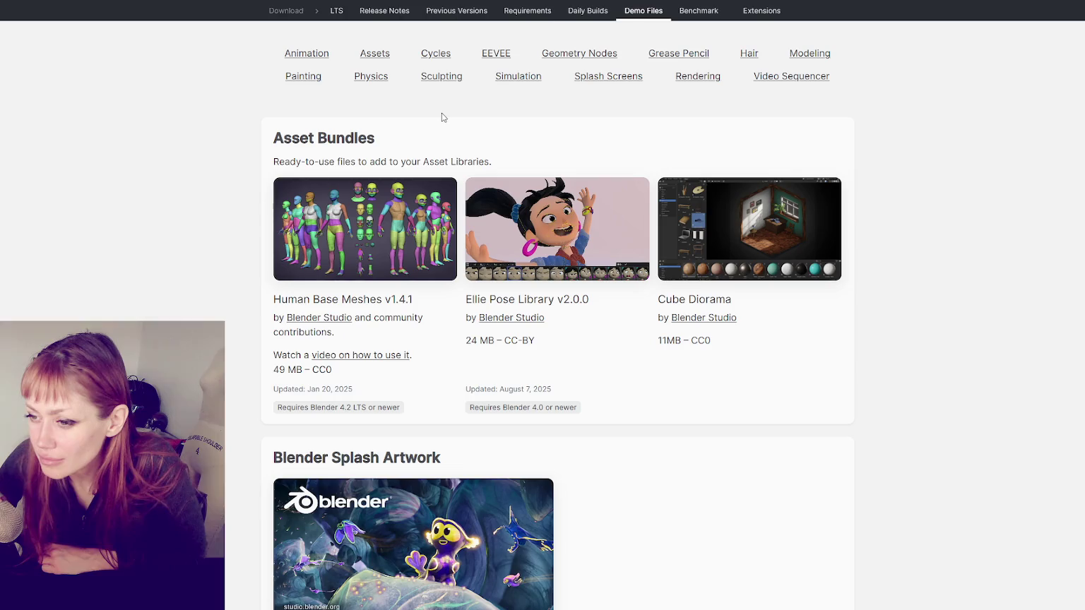
pyautogui.click(376, 355)
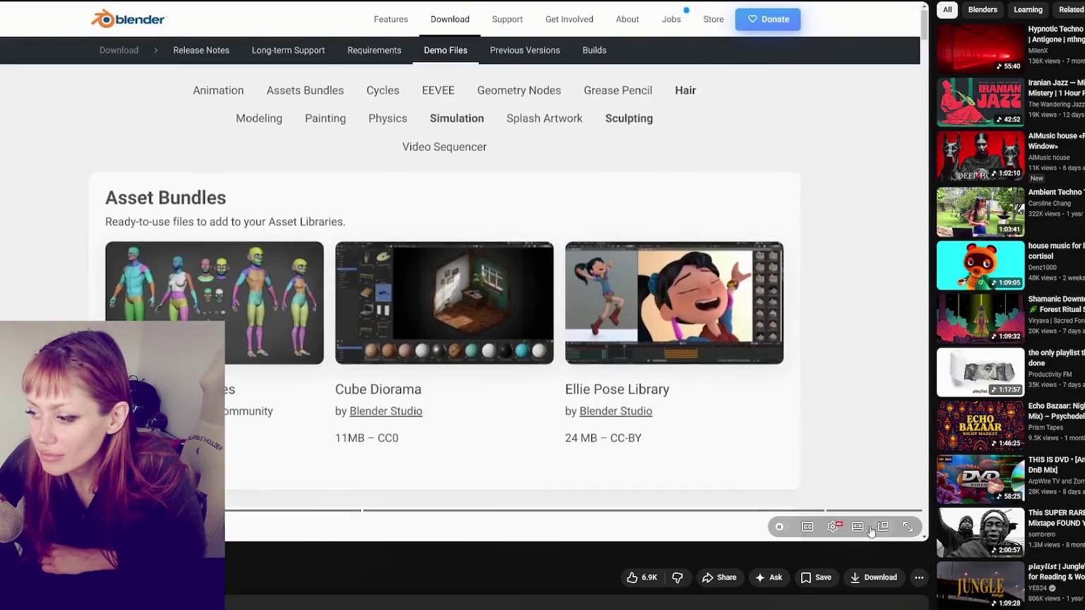
# Step: Widen the tutorial video, then switch to the realistic head and orbit it front-on and sideways
pyautogui.click(882, 527)
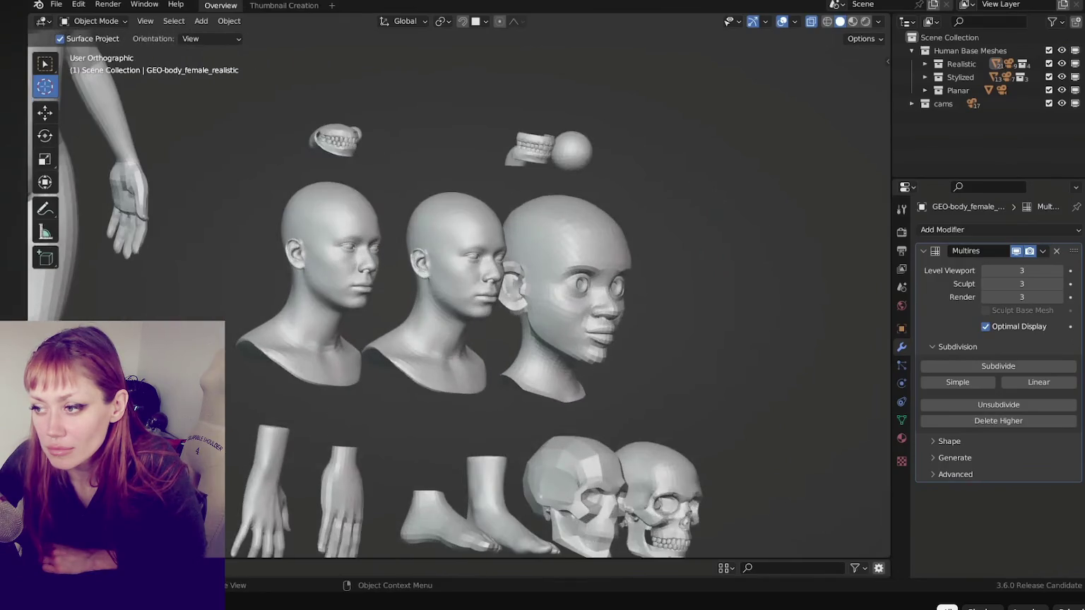
pyautogui.hotkey('ctrl', 'Tab')
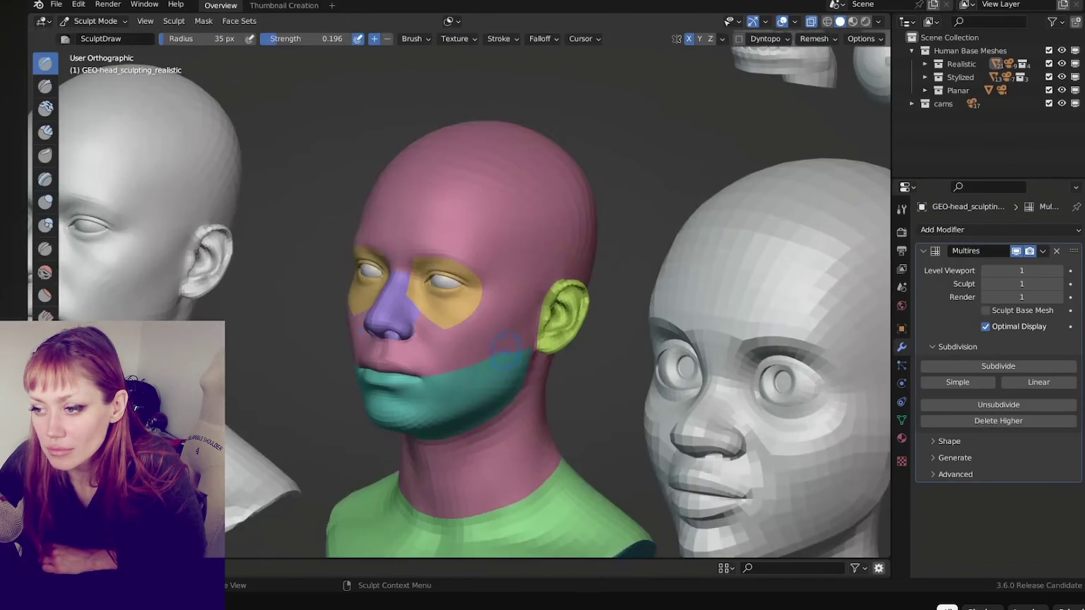
pyautogui.moveTo(495, 317)
pyautogui.mouseDown(button='middle')
pyautogui.moveTo(552, 305)
pyautogui.moveTo(494, 290)
pyautogui.mouseUp(button='middle')
pyautogui.scroll(3, 575, 203)
pyautogui.moveTo(575, 203); pyautogui.dragTo(536, 205, button='middle')
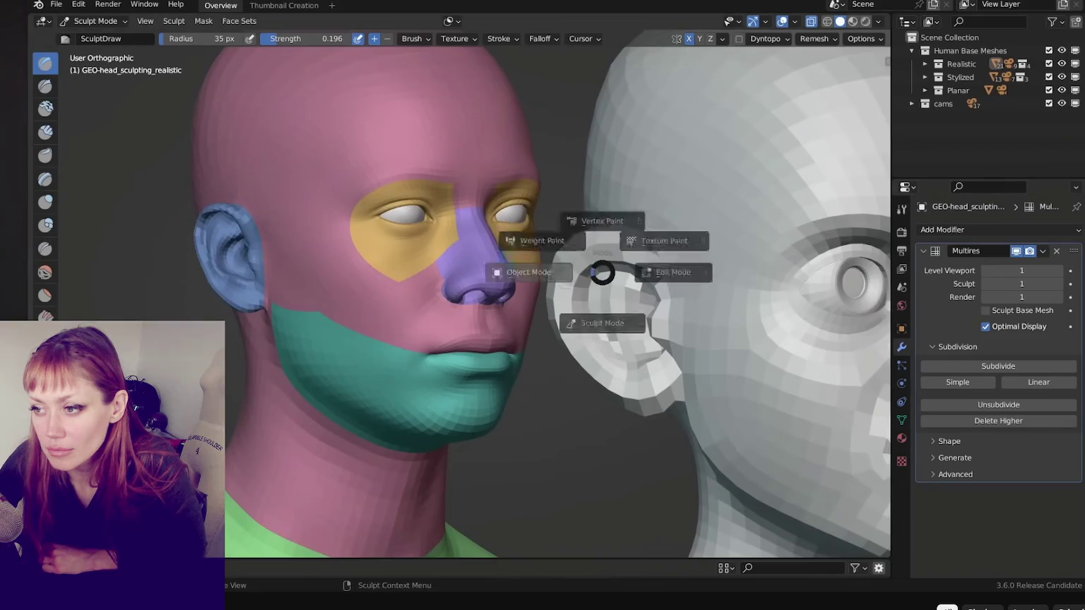
pyautogui.click(528, 272)
pyautogui.scroll(-5, 459, 296)
pyautogui.scroll(-2, 459, 297)
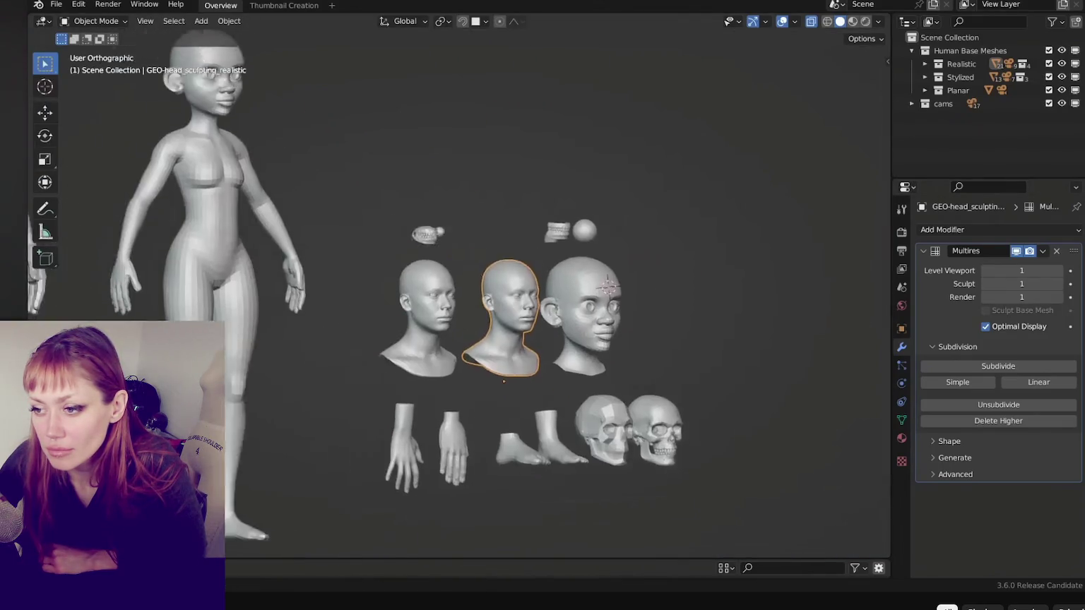
pyautogui.keyDown('shift'); pyautogui.moveTo(459, 297); pyautogui.dragTo(565, 297, button='middle'); pyautogui.keyUp('shift')
pyautogui.scroll(4, 459, 296)
pyautogui.keyDown('shift'); pyautogui.moveTo(459, 296); pyautogui.dragTo(741, 296, button='middle'); pyautogui.keyUp('shift')
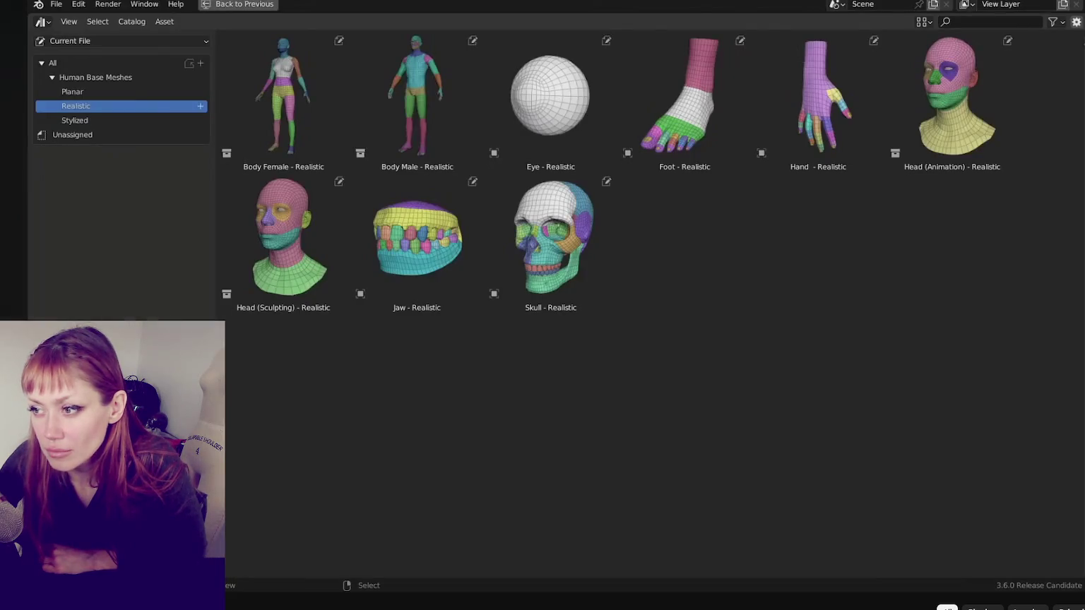
# Step: Change options in the left-side panel and adjust the view, then cancel with Escape
pyautogui.click(75, 120)
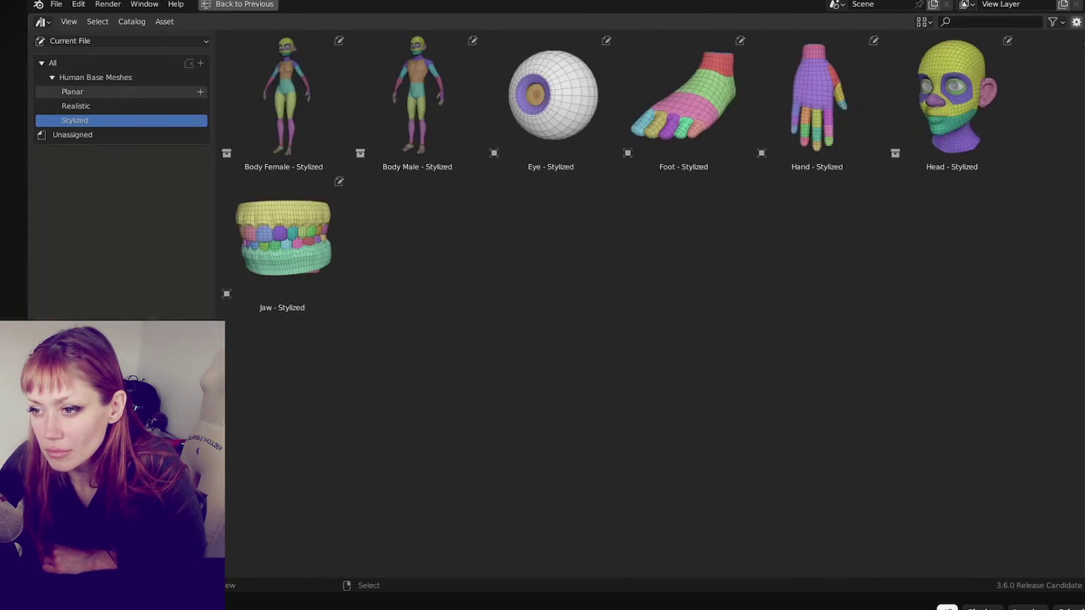
pyautogui.click(72, 92)
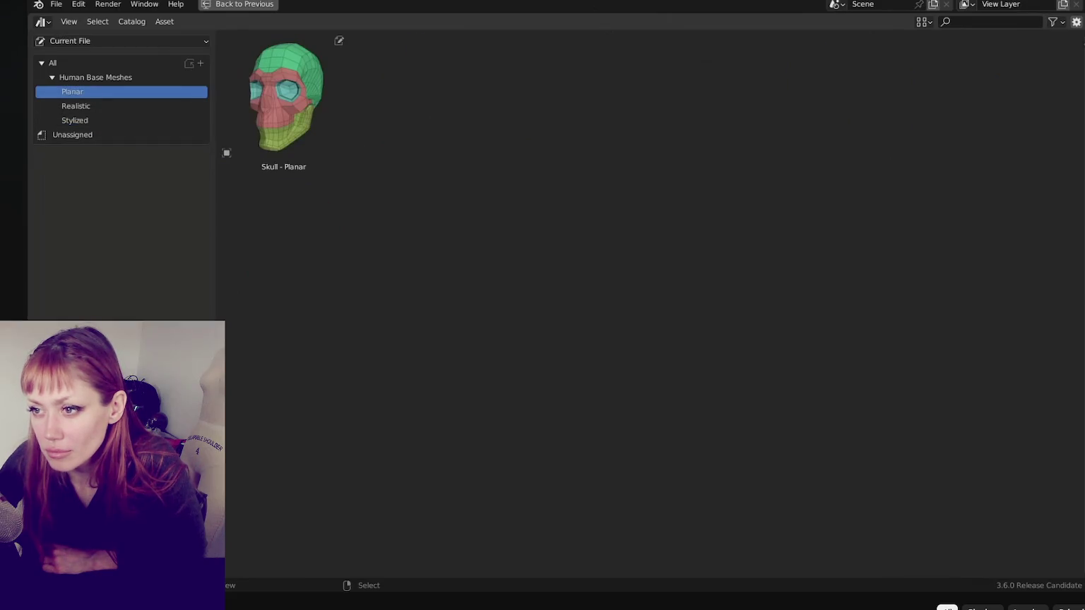
pyautogui.click(95, 77)
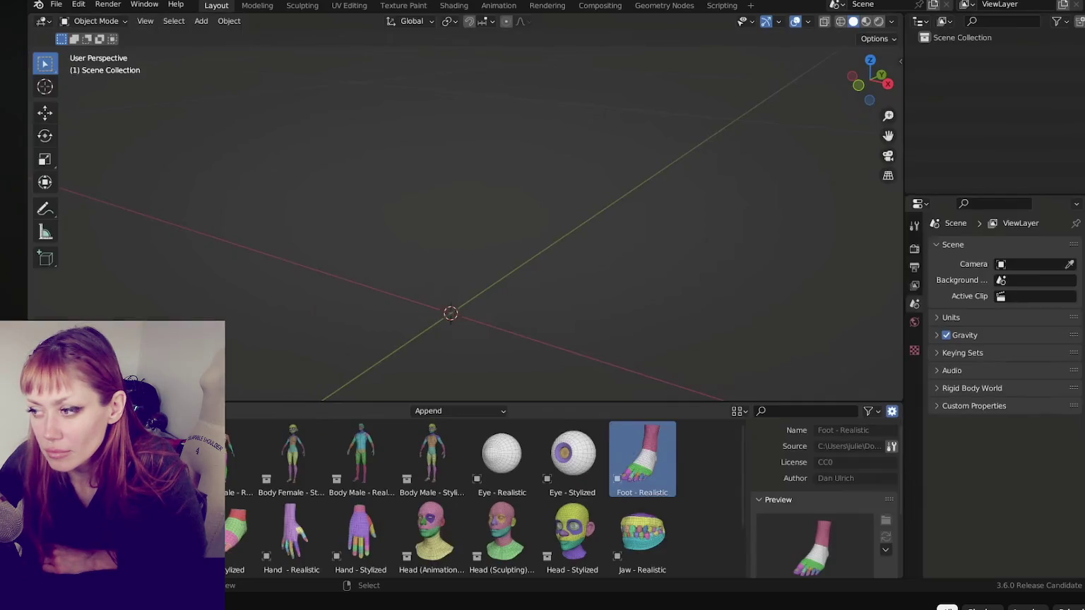
pyautogui.moveTo(642, 459); pyautogui.dragTo(457, 314)
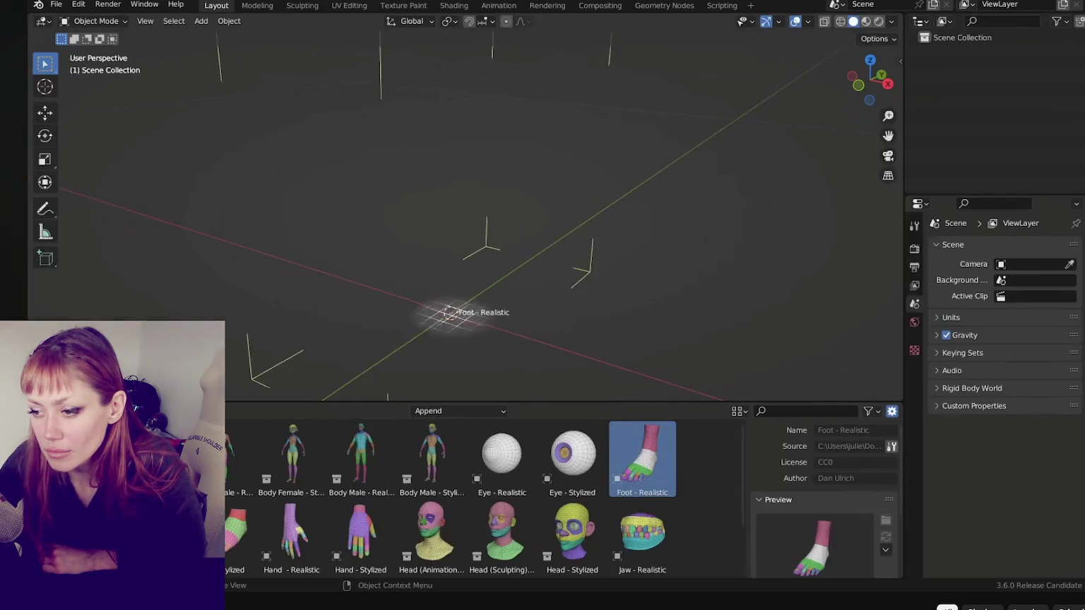
pyautogui.moveTo(494, 212); pyautogui.dragTo(565, 212, button='middle')
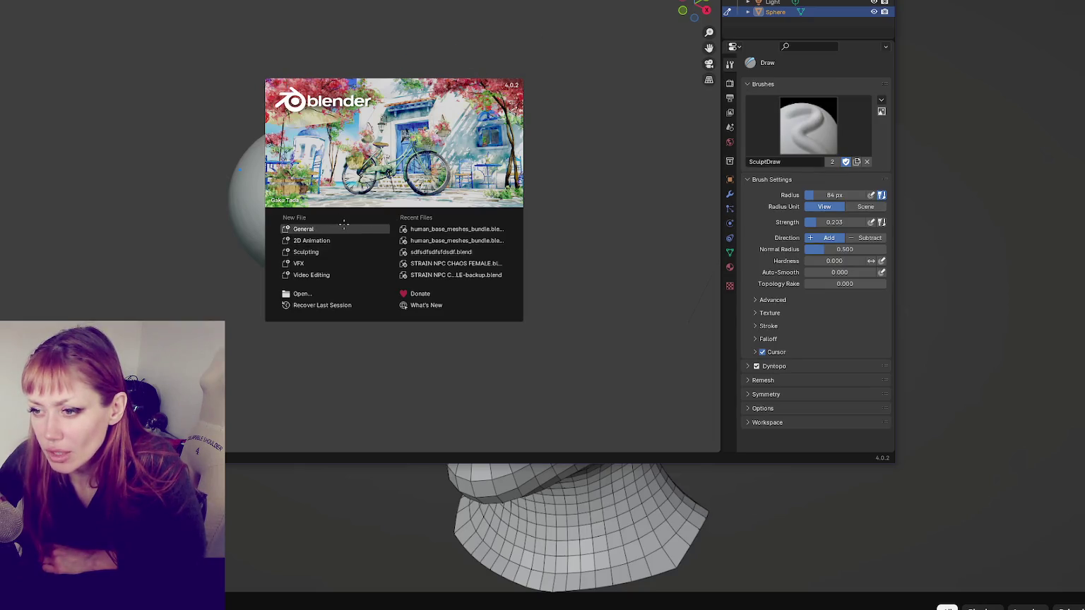
pyautogui.press('Escape')
pyautogui.click(3, 3)
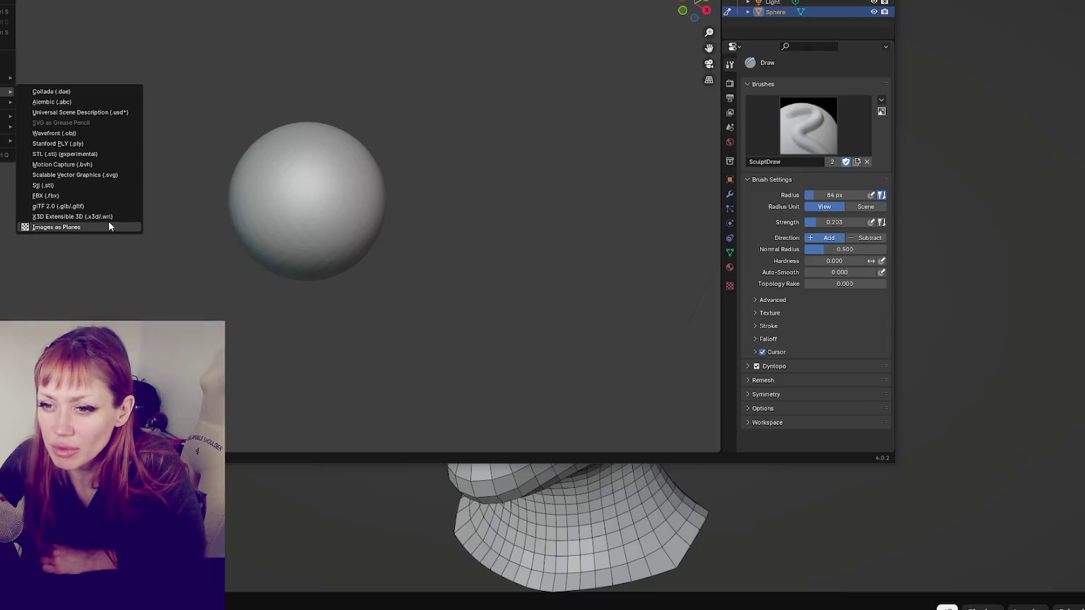
pyautogui.moveTo(7, 126)
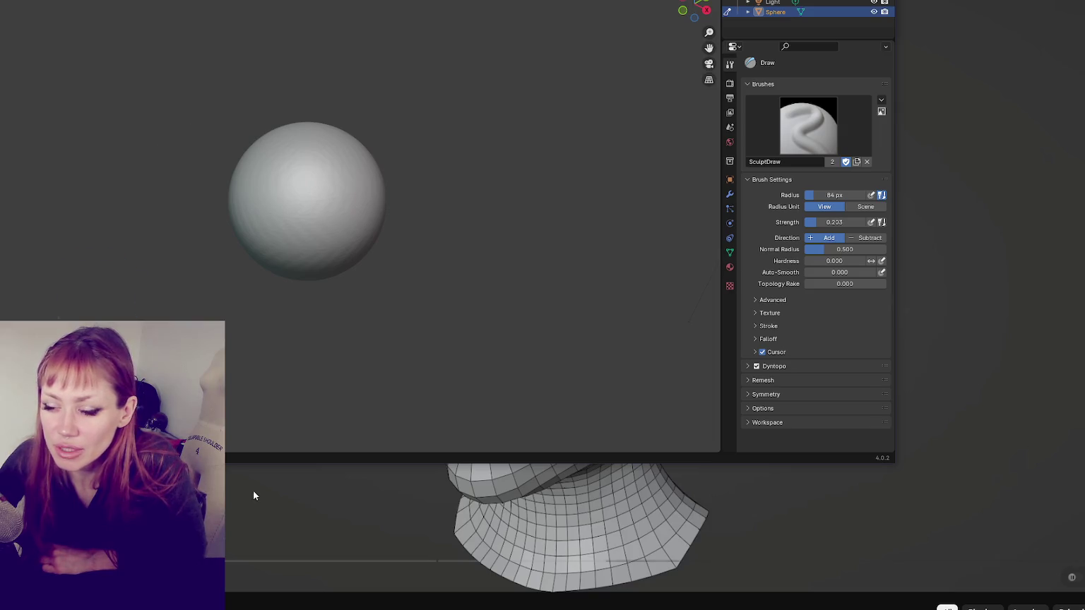
# Step: Scrub the tutorial's seek bar to reach the 1:50 Setup chapter
pyautogui.moveTo(258, 562); pyautogui.dragTo(278, 569)
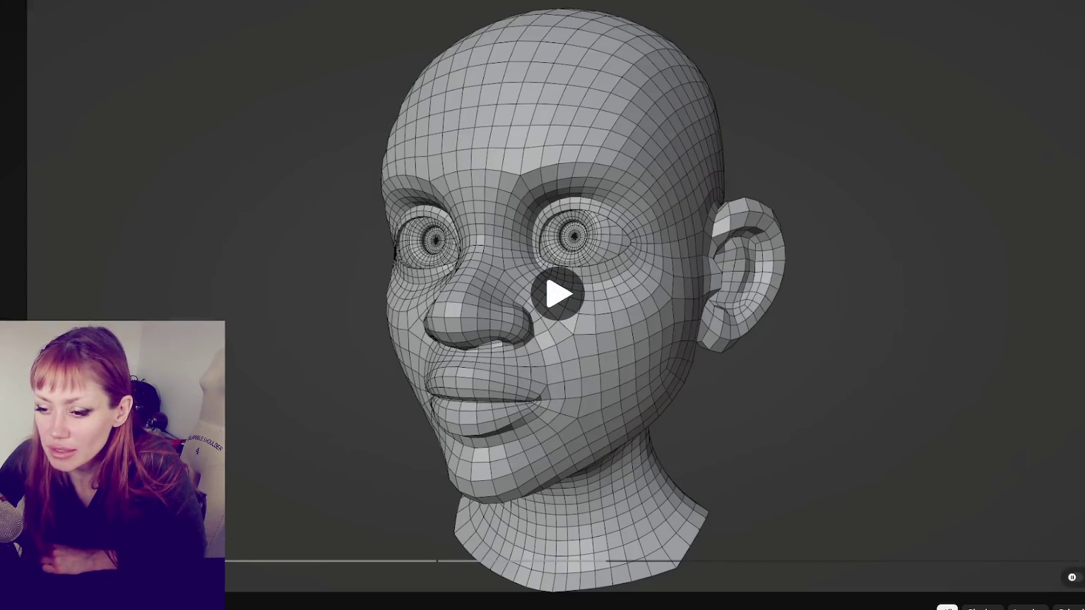
pyautogui.moveTo(408, 568); pyautogui.dragTo(443, 561)
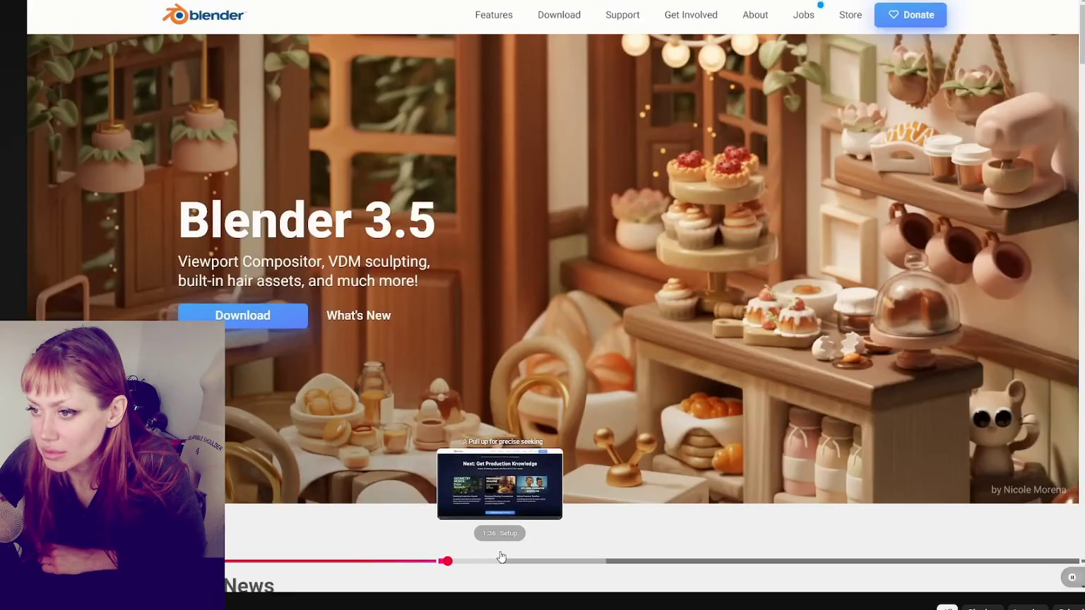
pyautogui.click(505, 560)
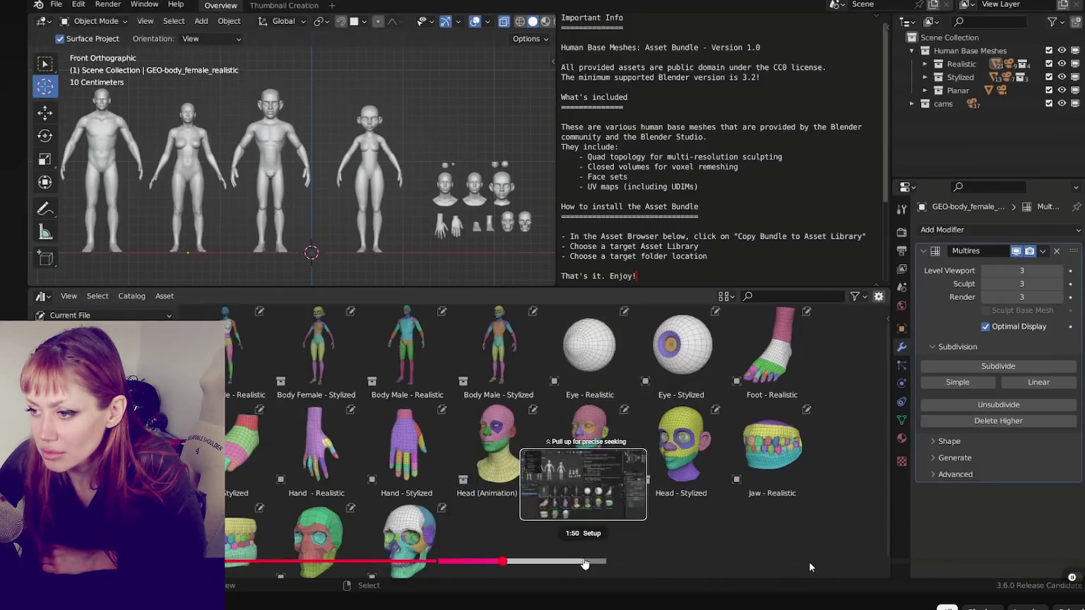
pyautogui.click(454, 561)
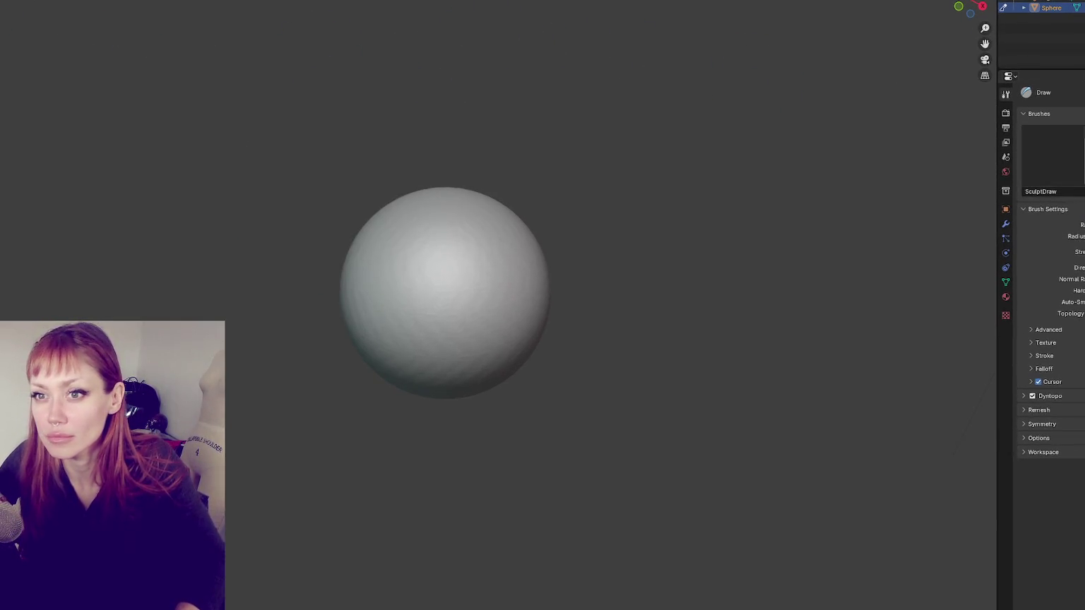
# Step: Open Blender's File menu to check the available export formats
pyautogui.click(6, 3)
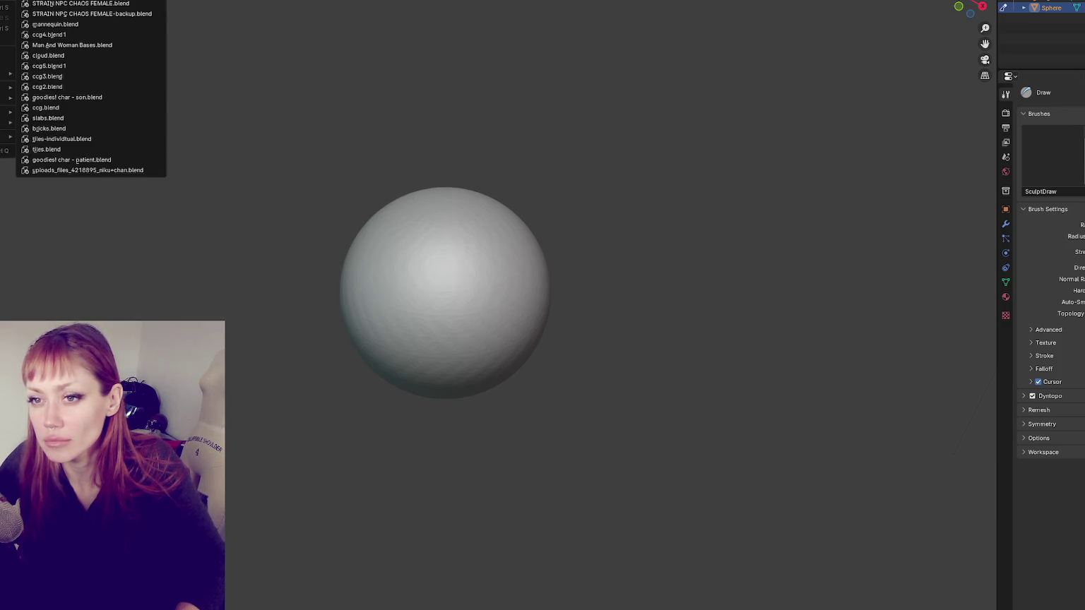
# Step: Close the recent-files list without opening anything
pyautogui.press('Escape')
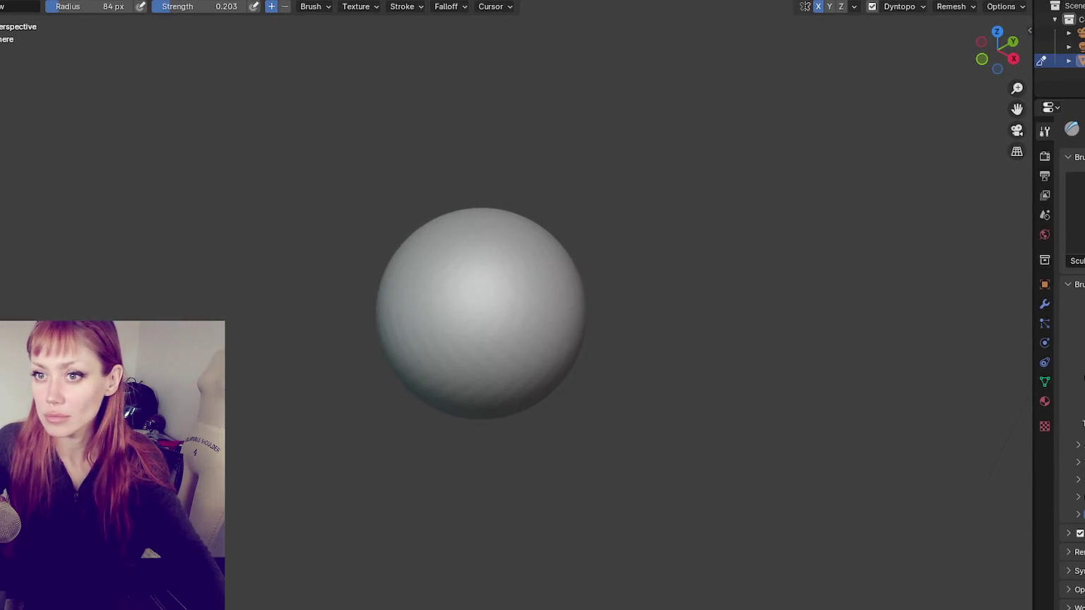
# Step: Start File > Append, cancel the browser without appending, and switch to the Unity editor
pyautogui.click(3, 3)
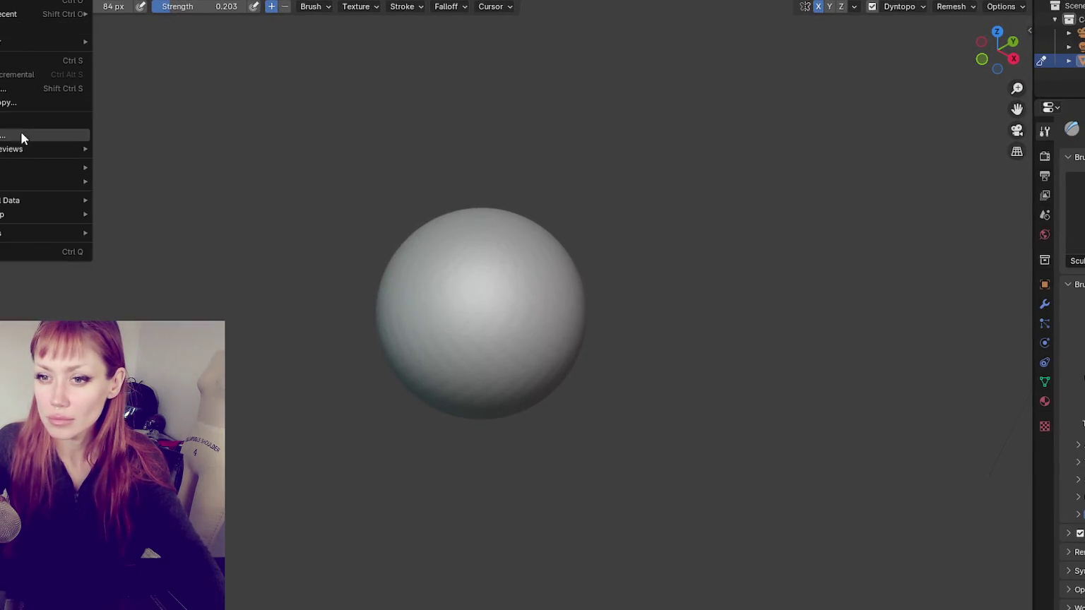
pyautogui.click(19, 135)
pyautogui.press('Escape')
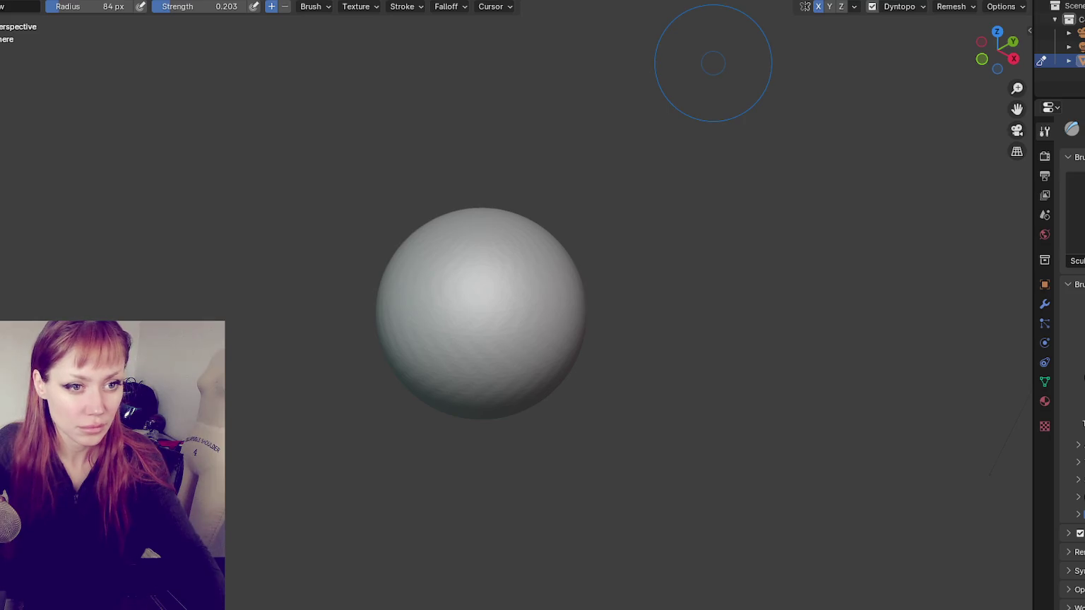
pyautogui.hotkey('ctrl', 'c')
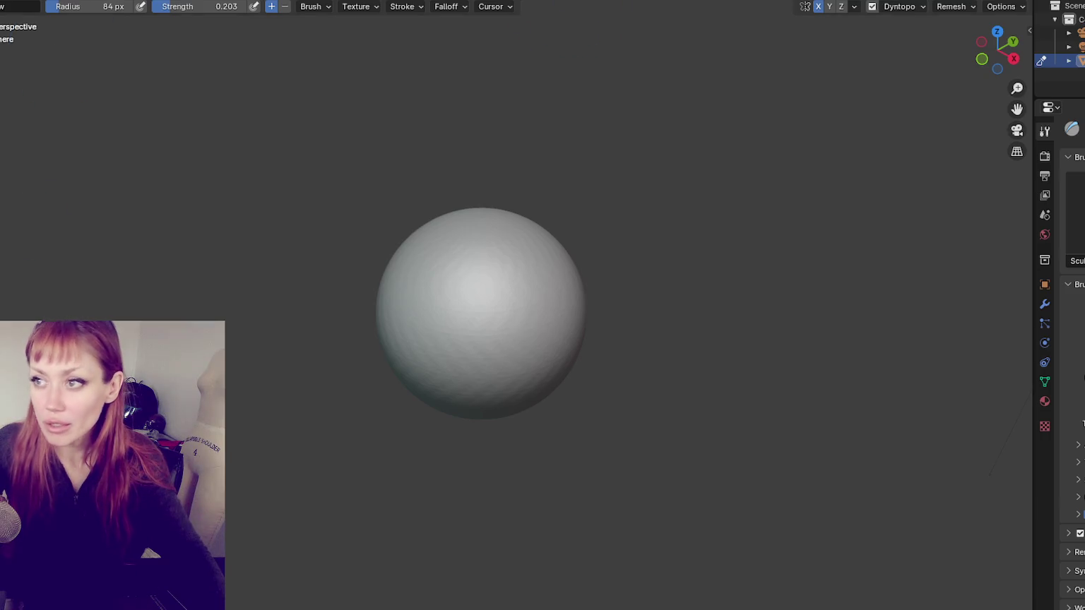
pyautogui.hotkey('alt', 'Tab')
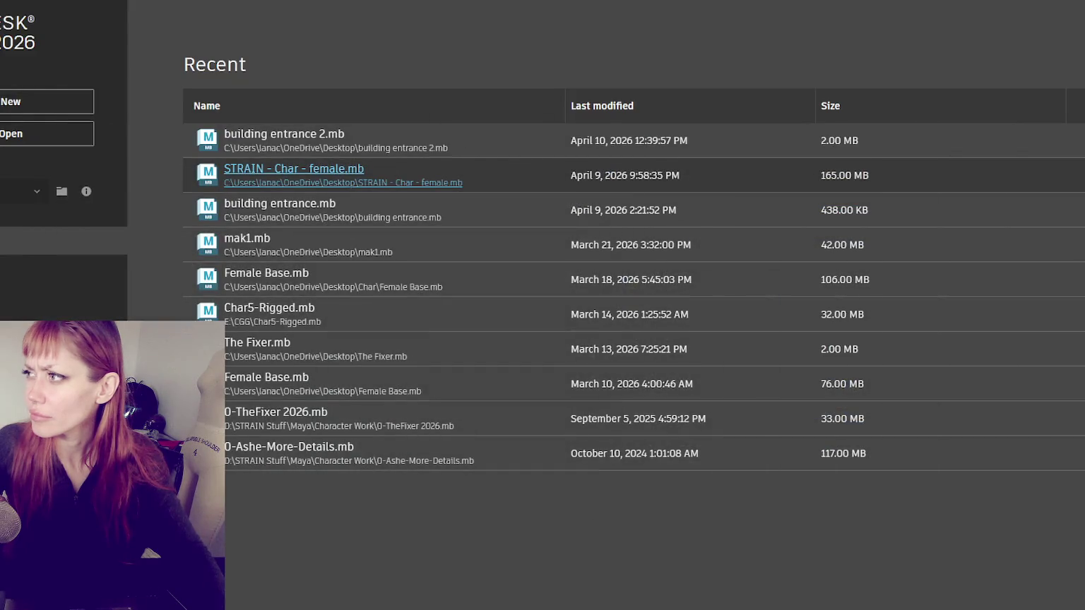
# Step: Start opening STRAIN - Char - female.mb in Maya, then cancel at the Save Changes prompt
pyautogui.click(242, 168)
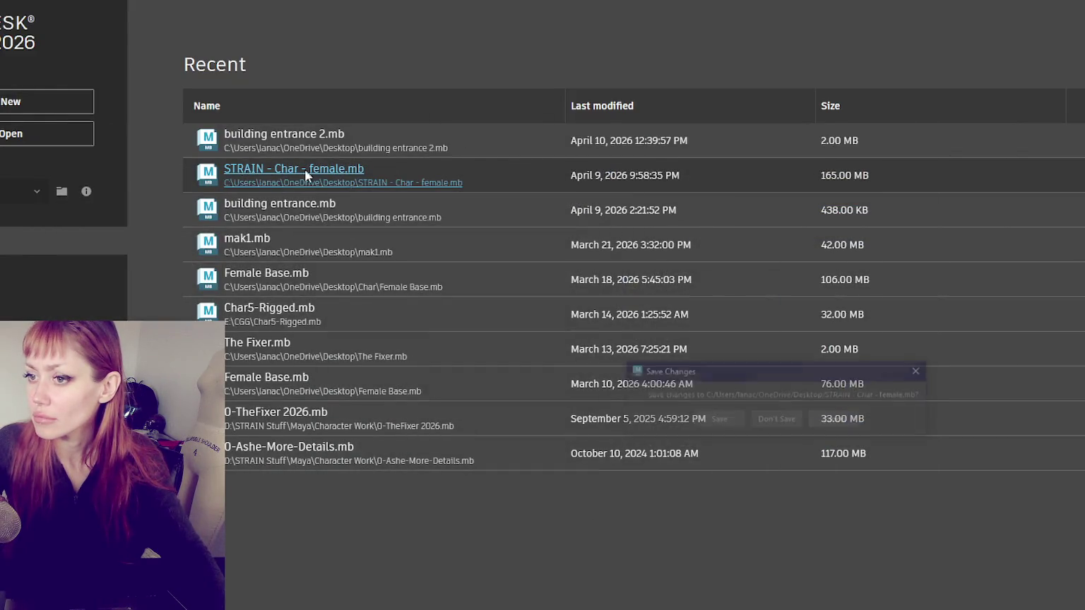
pyautogui.click(836, 421)
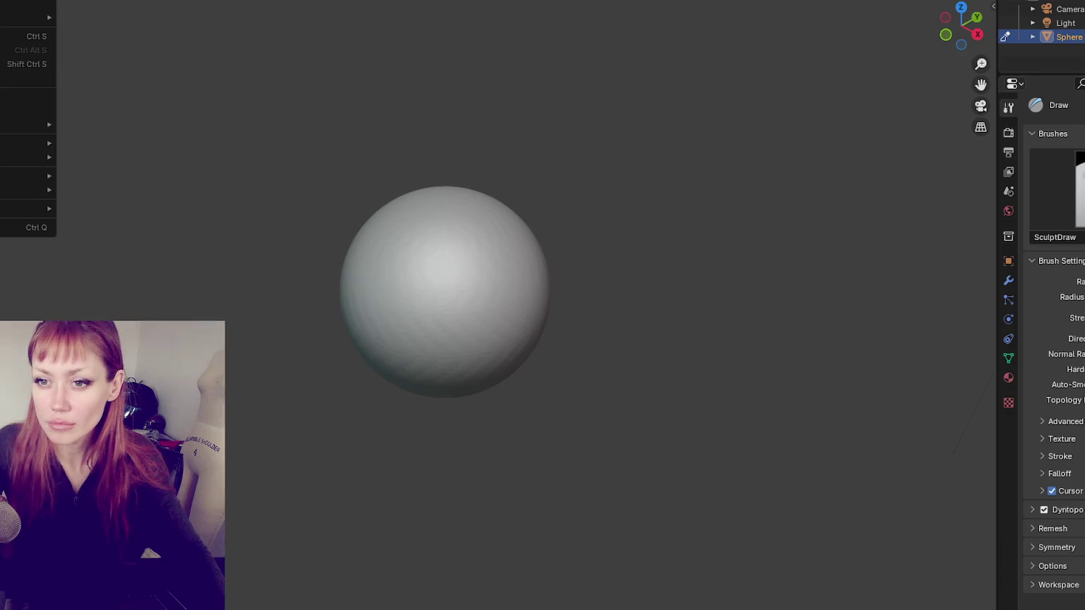
# Step: In the Append browser, go to Desktop and into human_base_meshes_bundle.blend's Mesh folder
pyautogui.click(28, 112)
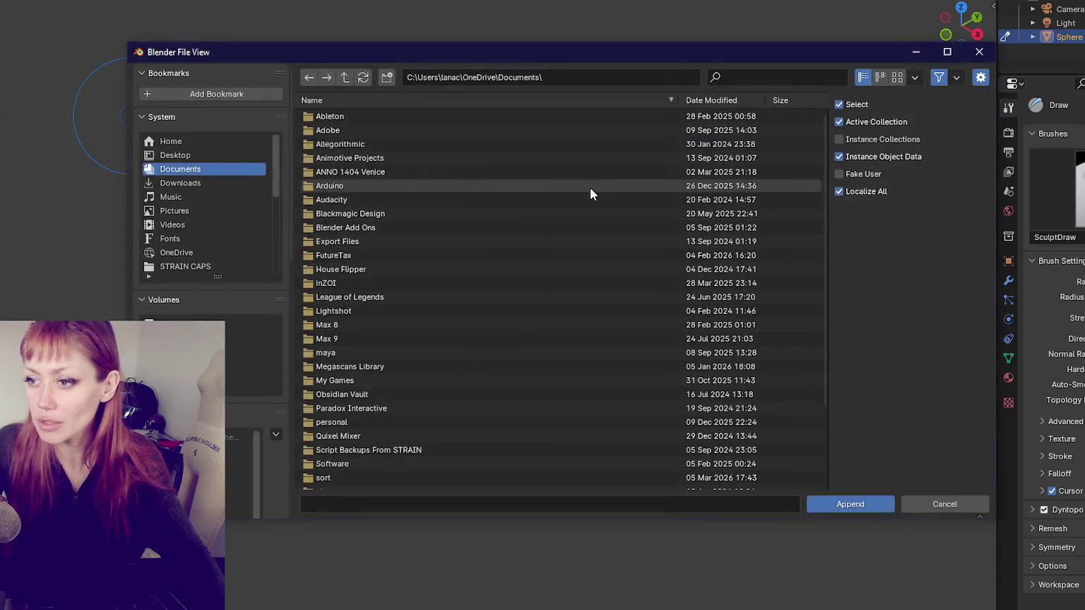
pyautogui.click(214, 158)
pyautogui.click(386, 286)
pyautogui.doubleClick(384, 284)
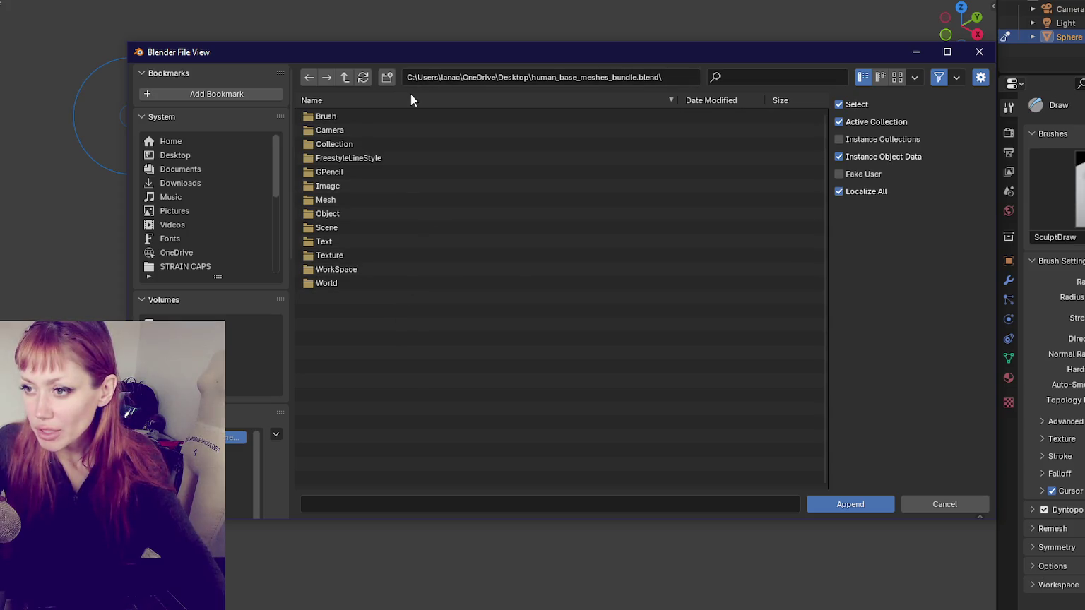
pyautogui.doubleClick(385, 200)
# Step: Browse the bundle's mesh list, trying the big toe and GEO-toe_pinky_female_primitive entries
pyautogui.scroll(-4, 479, 139)
pyautogui.scroll(4, 495, 145)
pyautogui.scroll(-4, 565, 141)
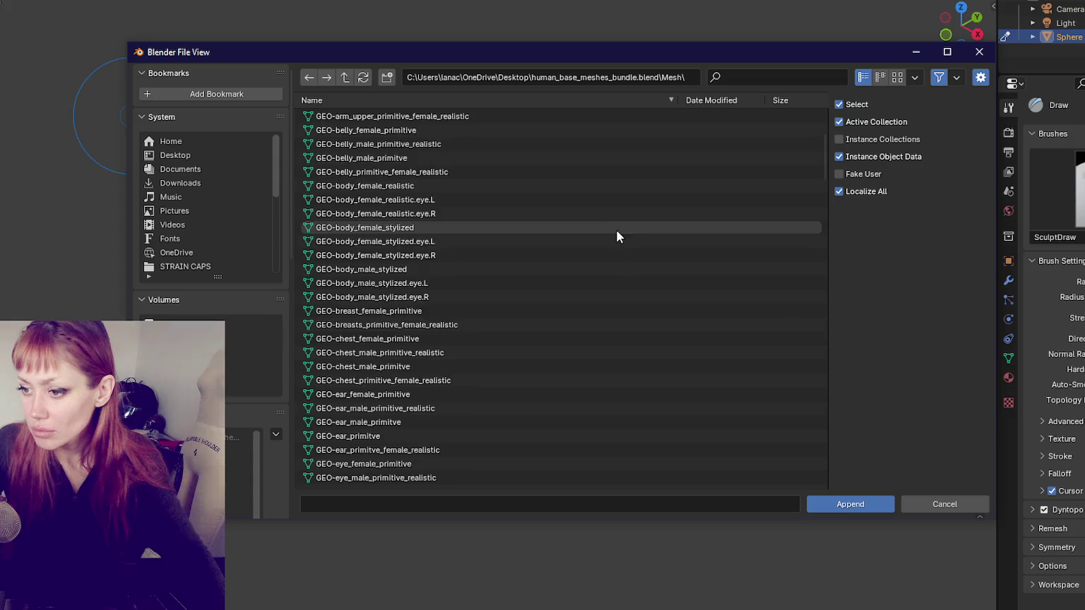
pyautogui.scroll(-10, 614, 282)
pyautogui.scroll(5, 600, 200)
pyautogui.scroll(5, 601, 200)
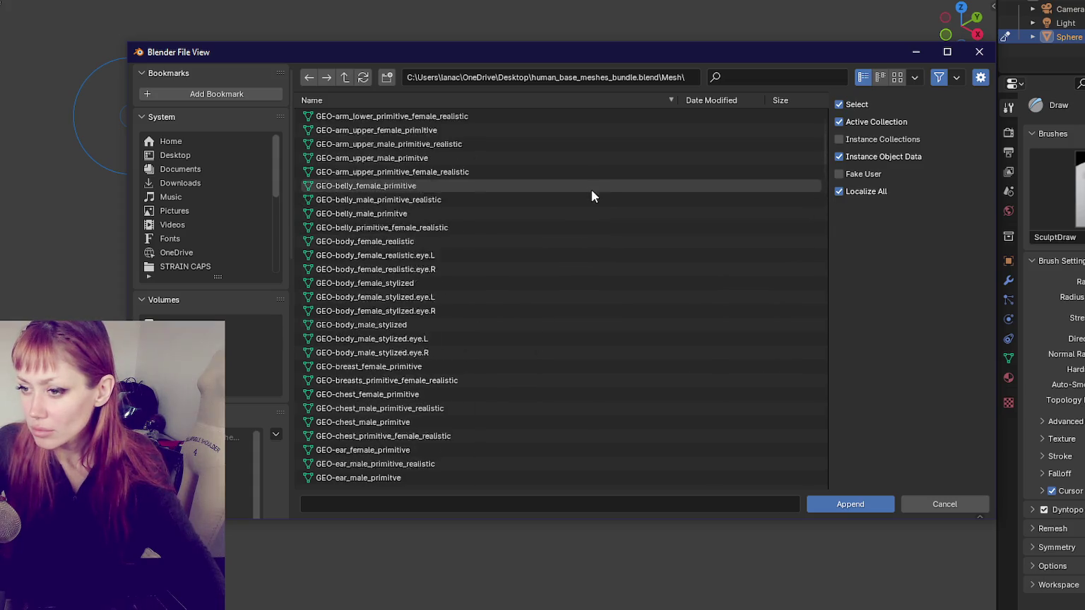
pyautogui.scroll(4, 591, 193)
pyautogui.scroll(-1, 579, 185)
pyautogui.scroll(-5, 596, 205)
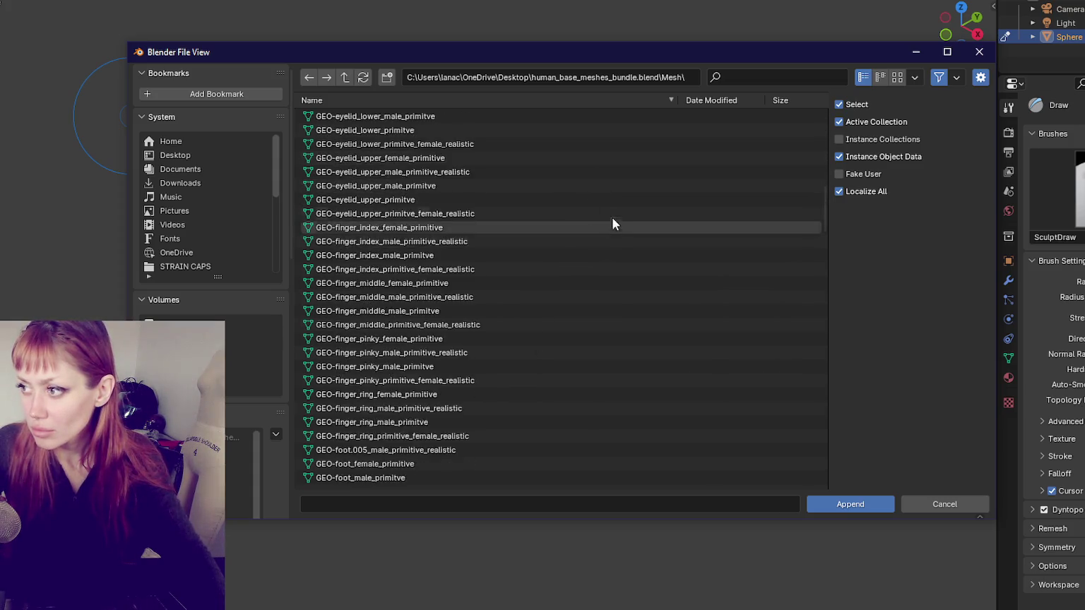
pyautogui.scroll(-5, 604, 268)
pyautogui.scroll(-5, 579, 318)
pyautogui.scroll(-5, 564, 283)
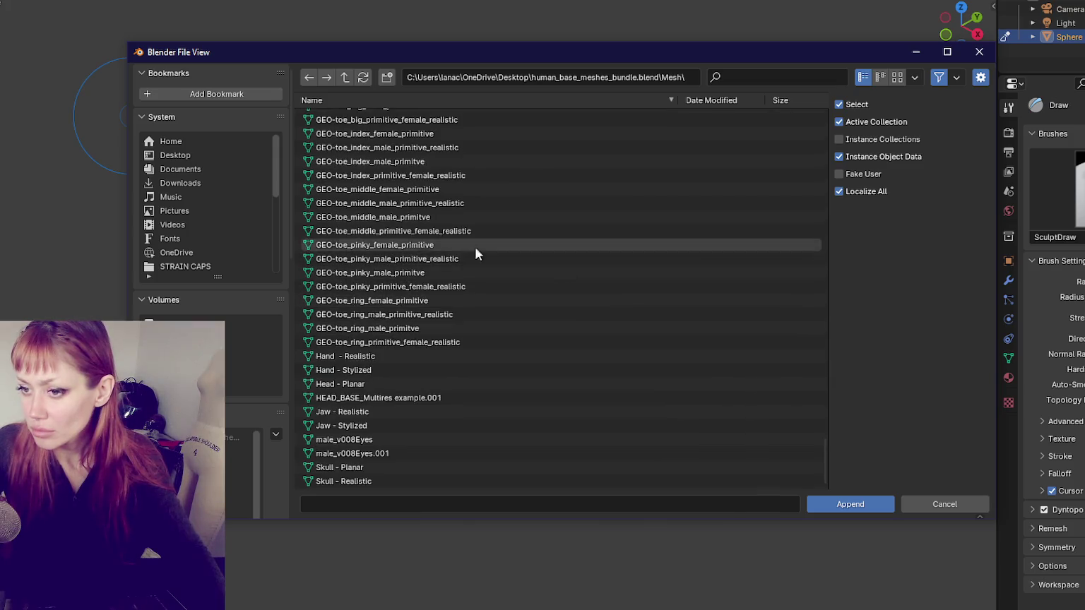
pyautogui.scroll(5, 565, 226)
pyautogui.click(594, 215)
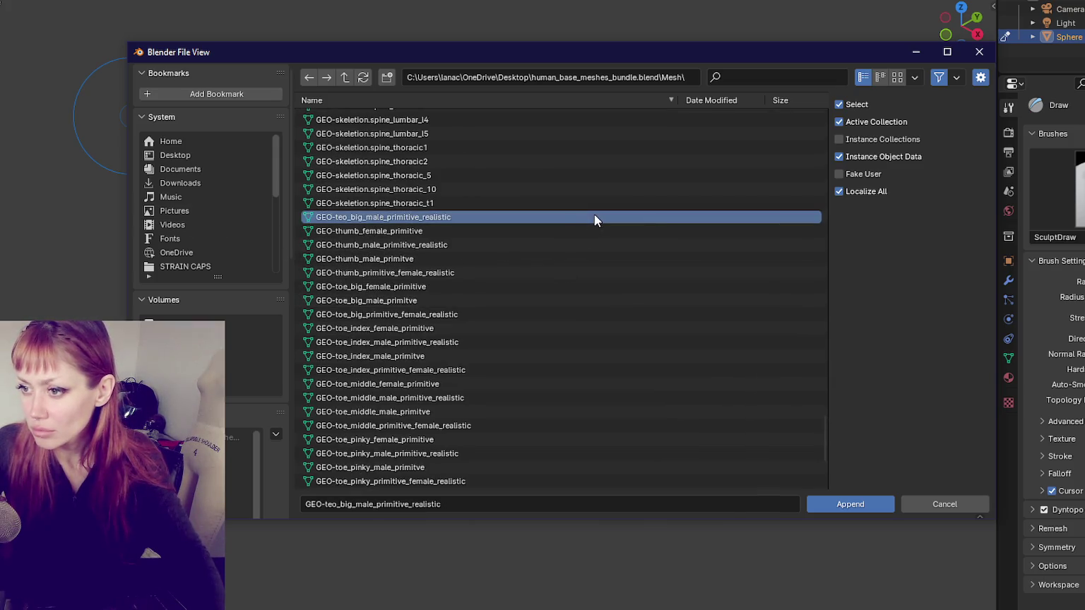
pyautogui.click(417, 439)
# Step: Select female_v006lowresUV and append it into the scene
pyautogui.scroll(5, 550, 263)
pyautogui.scroll(5, 565, 276)
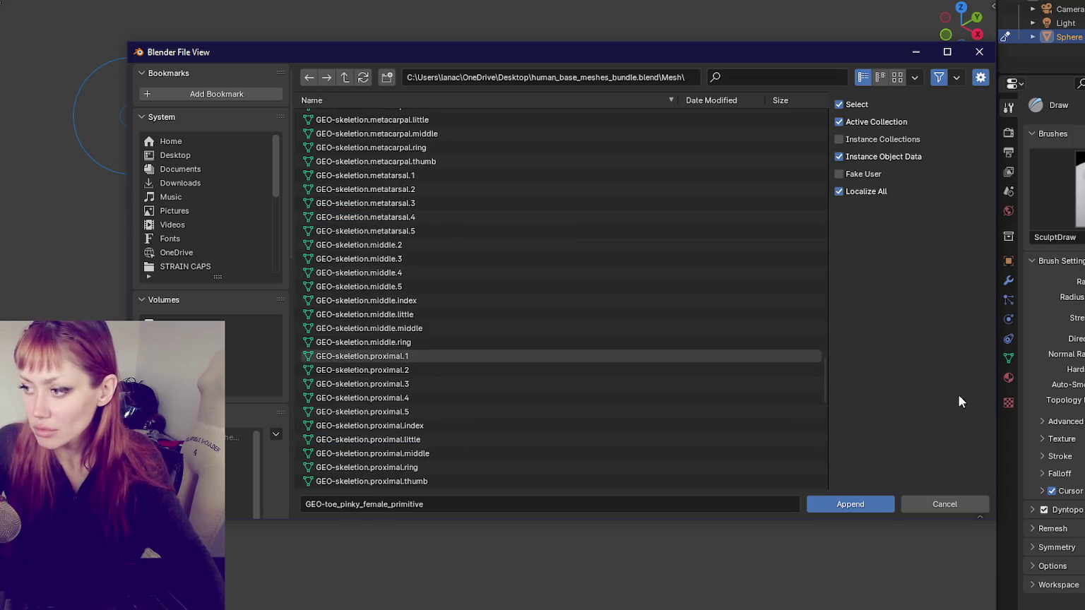
pyautogui.moveTo(822, 374); pyautogui.dragTo(810, 66)
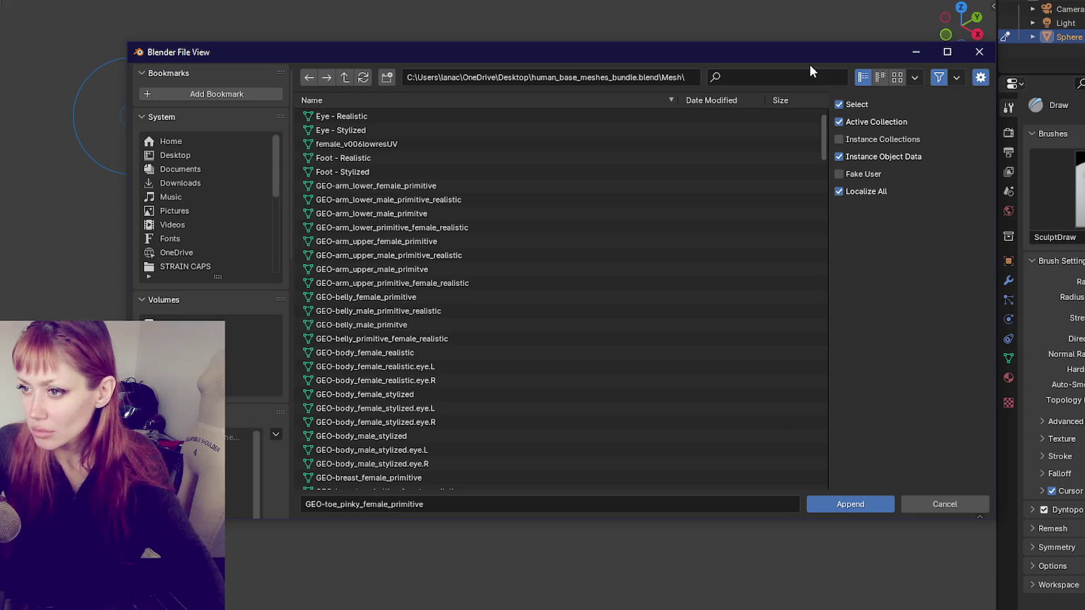
pyautogui.click(363, 144)
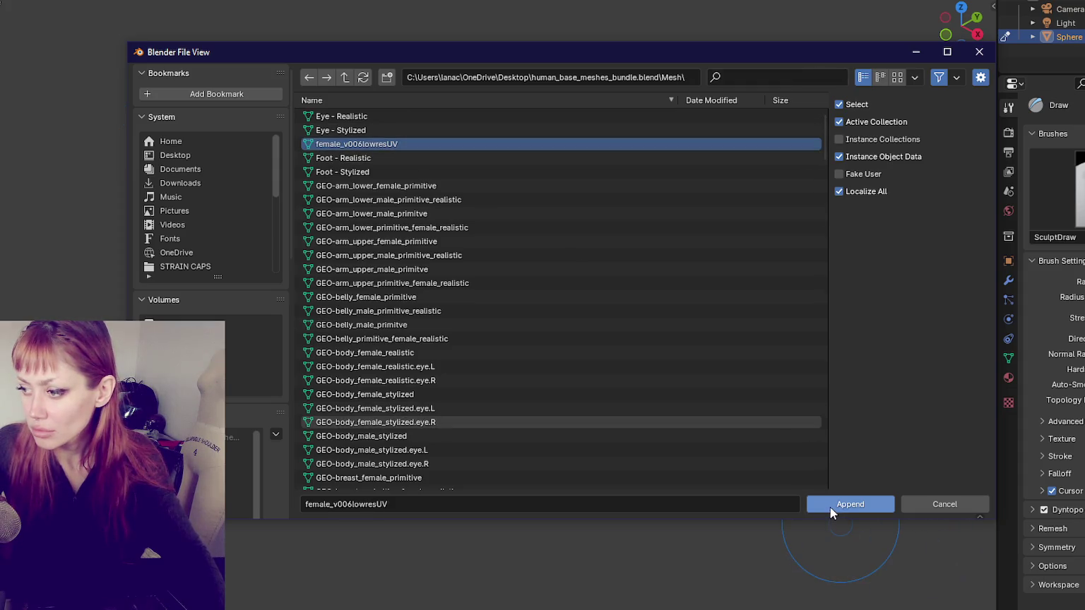
pyautogui.click(830, 507)
# Step: Frame the appended female body on the sphere up close, head in view, and open the File menu
pyautogui.moveTo(812, 496)
pyautogui.mouseDown(button='middle')
pyautogui.moveTo(552, 176)
pyautogui.moveTo(457, 158)
pyautogui.mouseUp(button='middle')
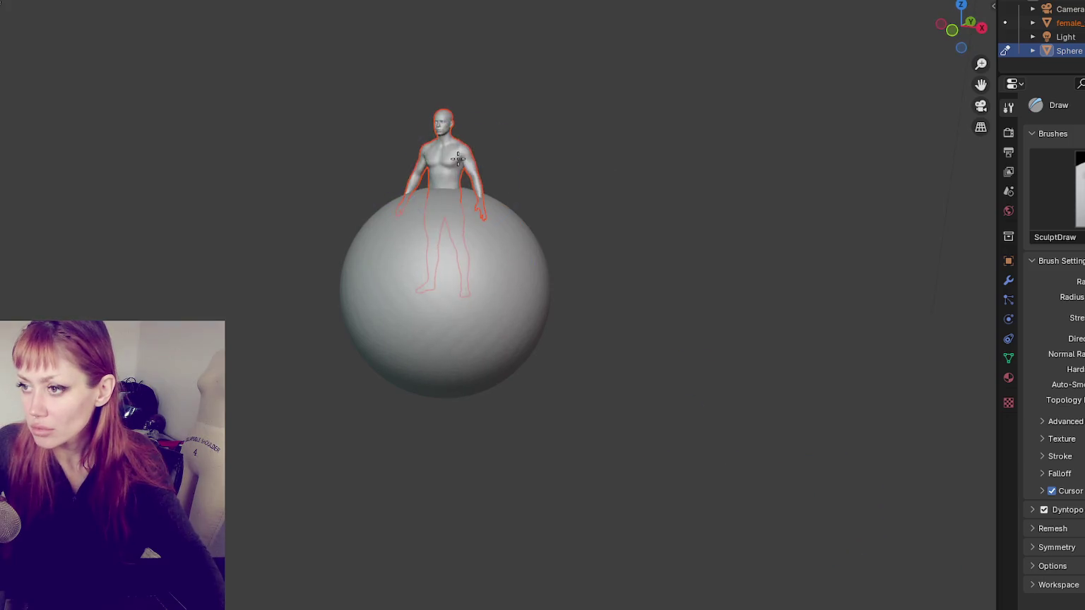
pyautogui.scroll(5, 458, 159)
pyautogui.scroll(-2, 503, 141)
pyautogui.scroll(-2, 479, 174)
pyautogui.scroll(1, 494, 175)
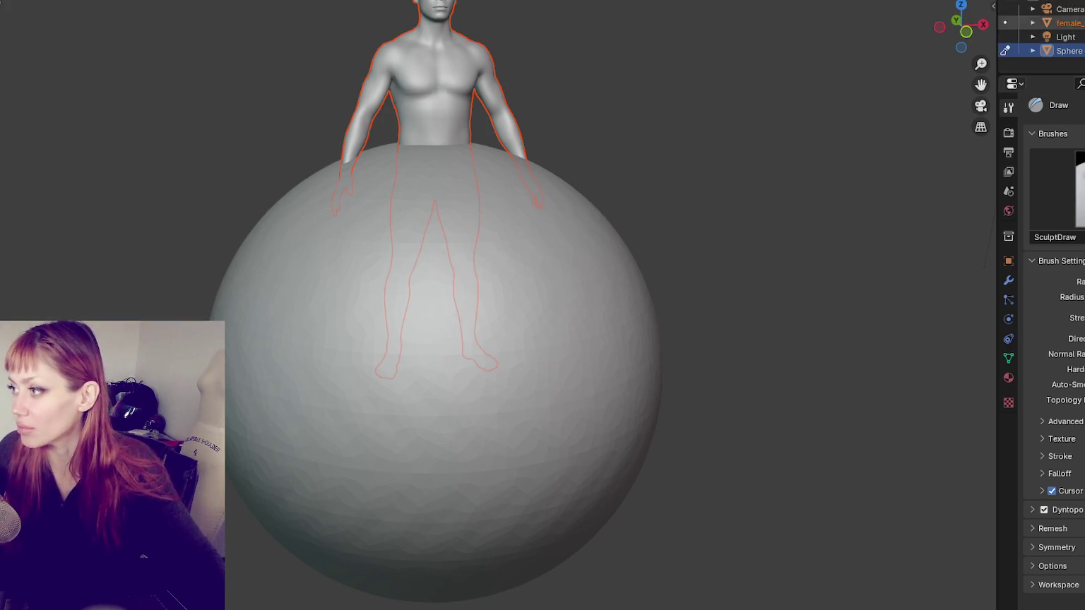
pyautogui.keyDown('shift'); pyautogui.moveTo(736, 110); pyautogui.dragTo(736, 175, button='middle'); pyautogui.keyUp('shift')
pyautogui.scroll(2, 715, 187)
pyautogui.scroll(1, 676, 102)
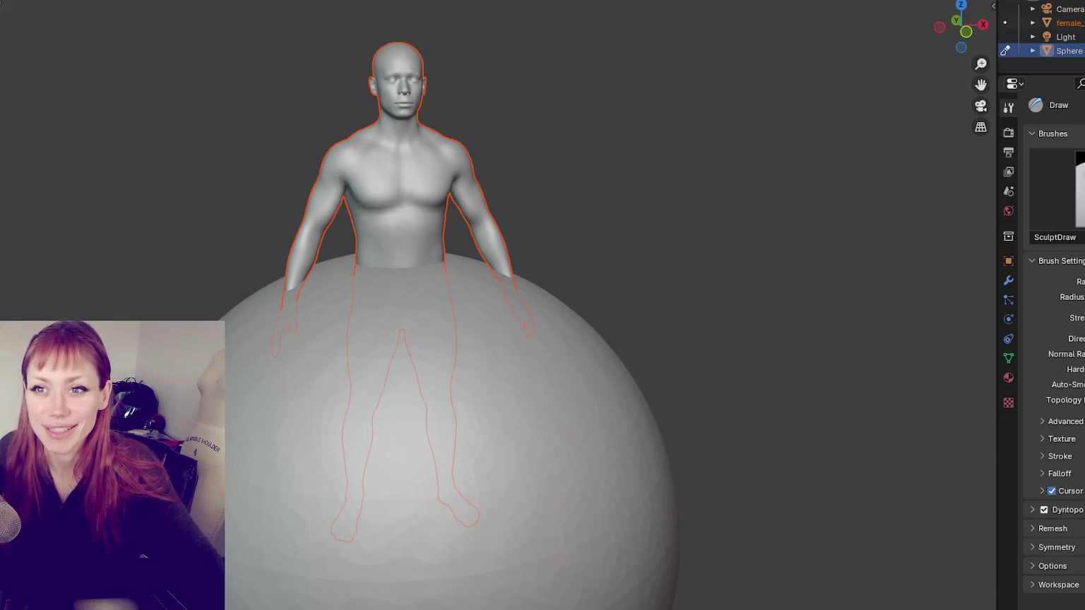
pyautogui.click(2, 2)
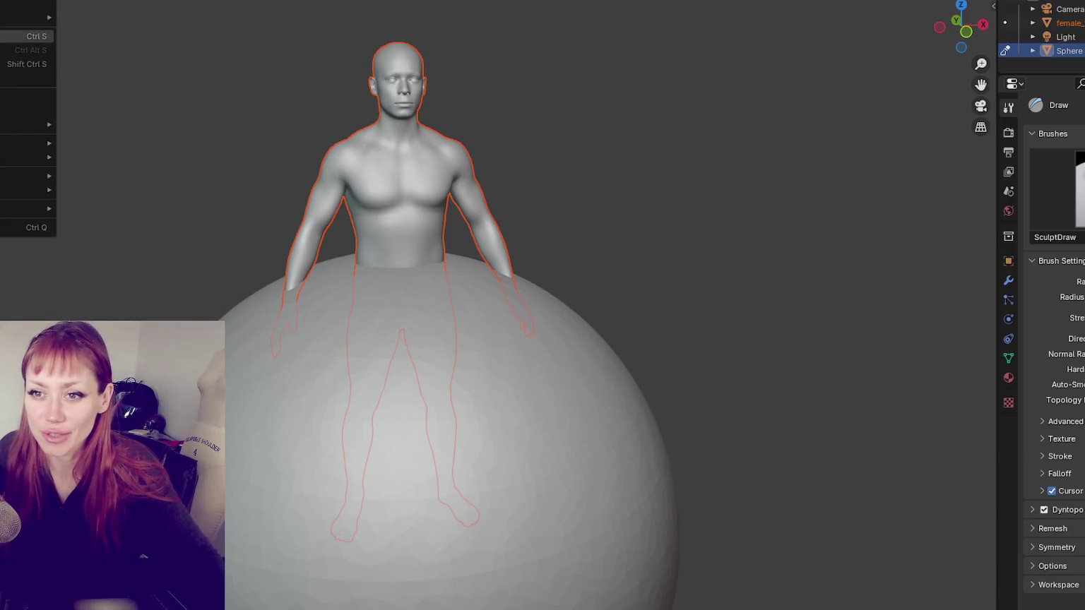
# Step: Append again from the human base meshes bundle's Mesh folder
pyautogui.click(28, 110)
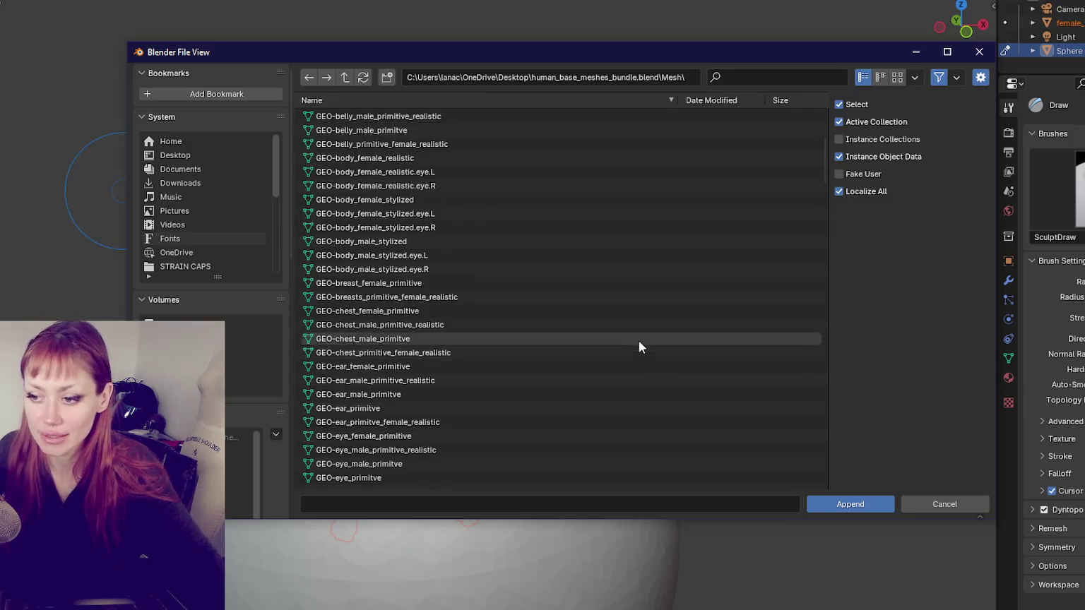
pyautogui.scroll(-8, 638, 353)
pyautogui.scroll(-8, 639, 374)
pyautogui.scroll(-2, 651, 375)
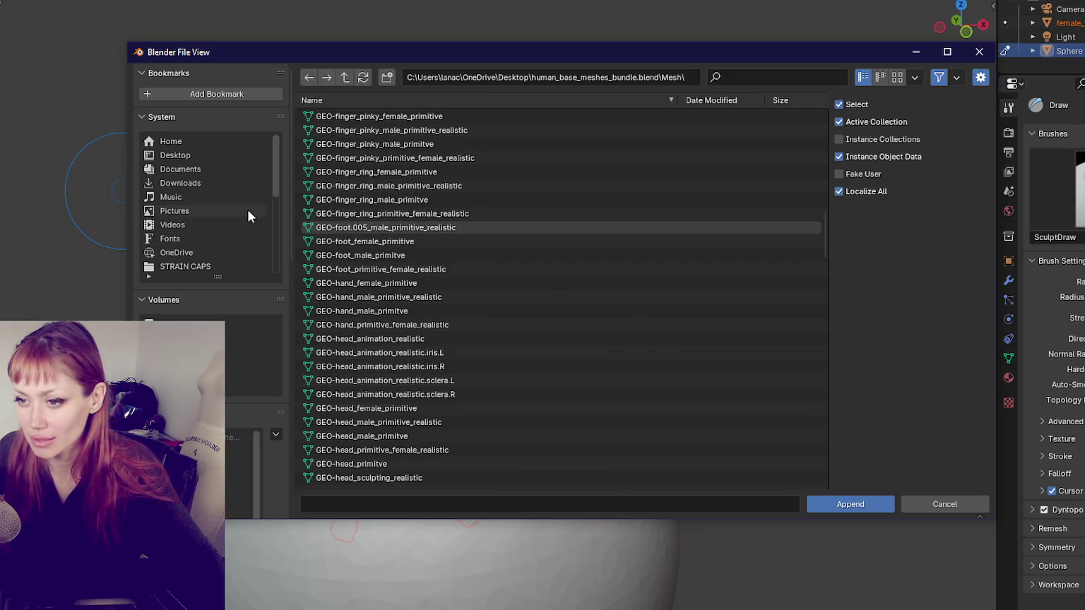
pyautogui.click(345, 77)
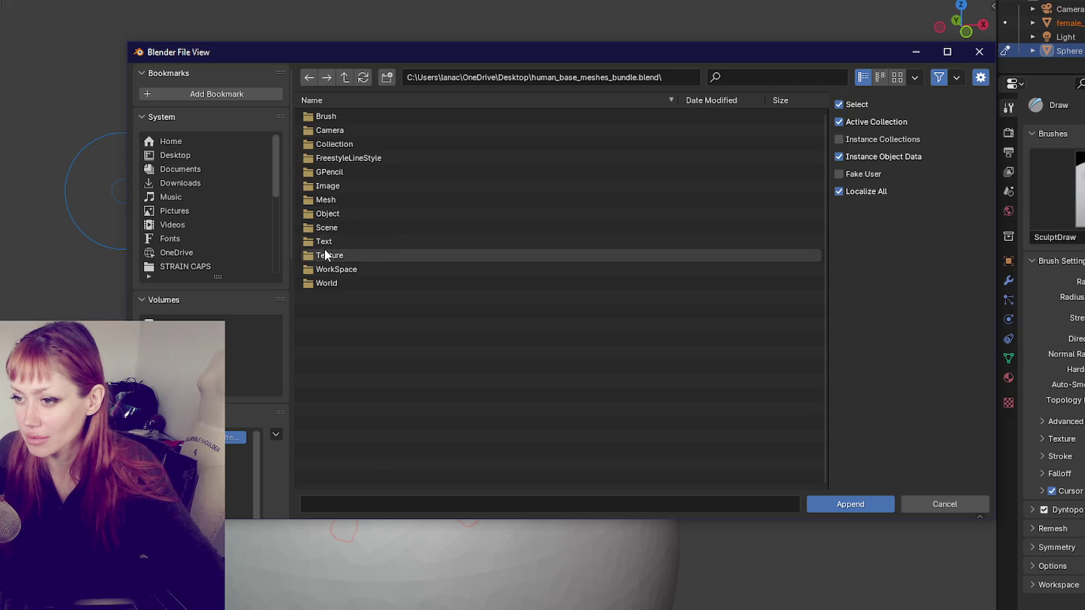
pyautogui.click(860, 504)
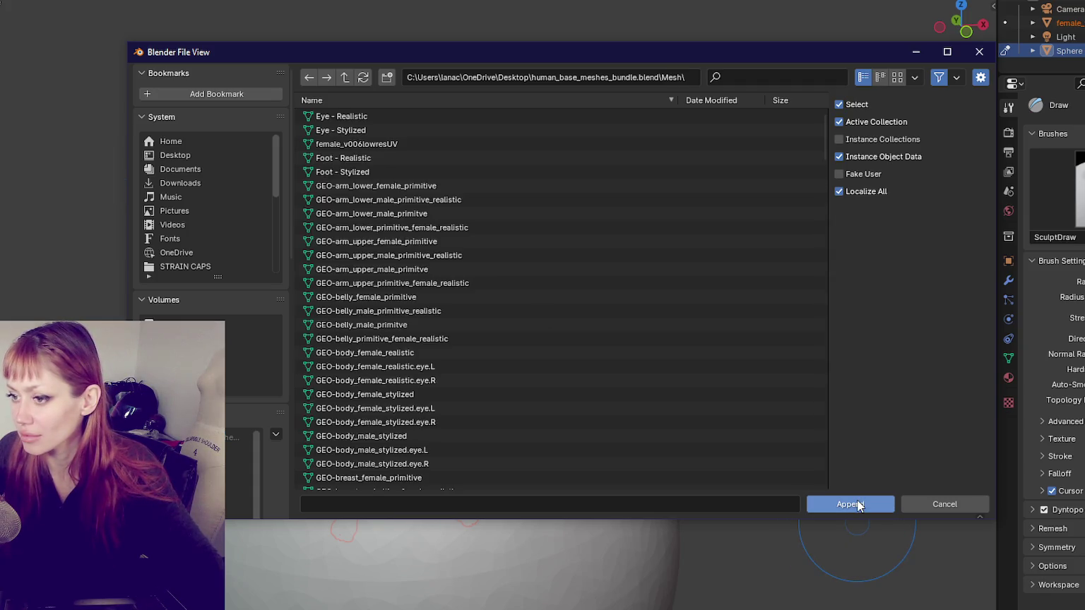
pyautogui.click(858, 502)
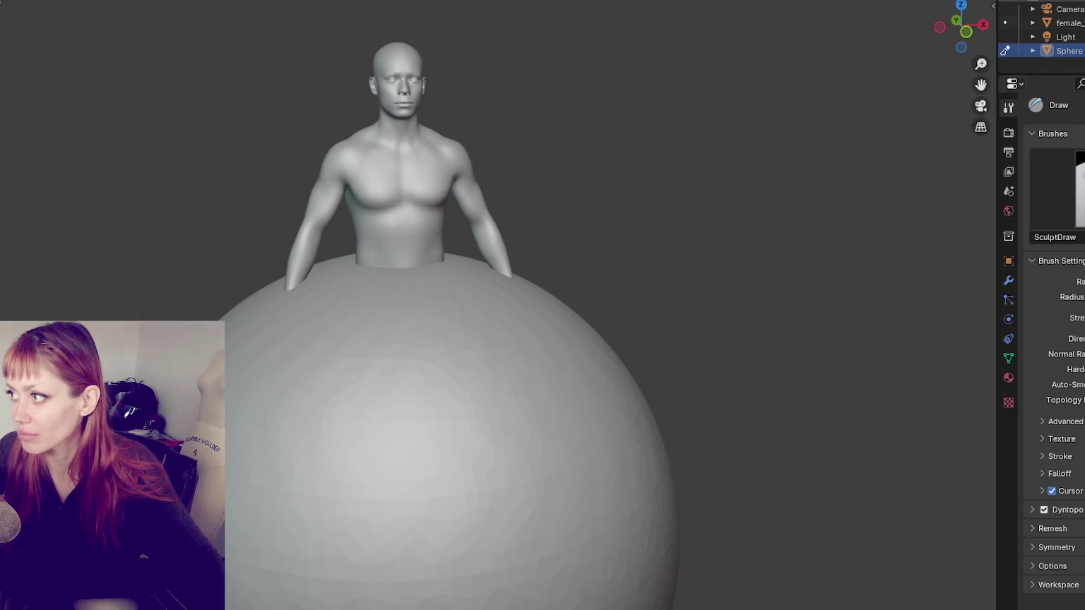
# Step: Delete the body mesh and the sphere, leaving only the camera and light
pyautogui.click(1065, 37)
pyautogui.click(1068, 22)
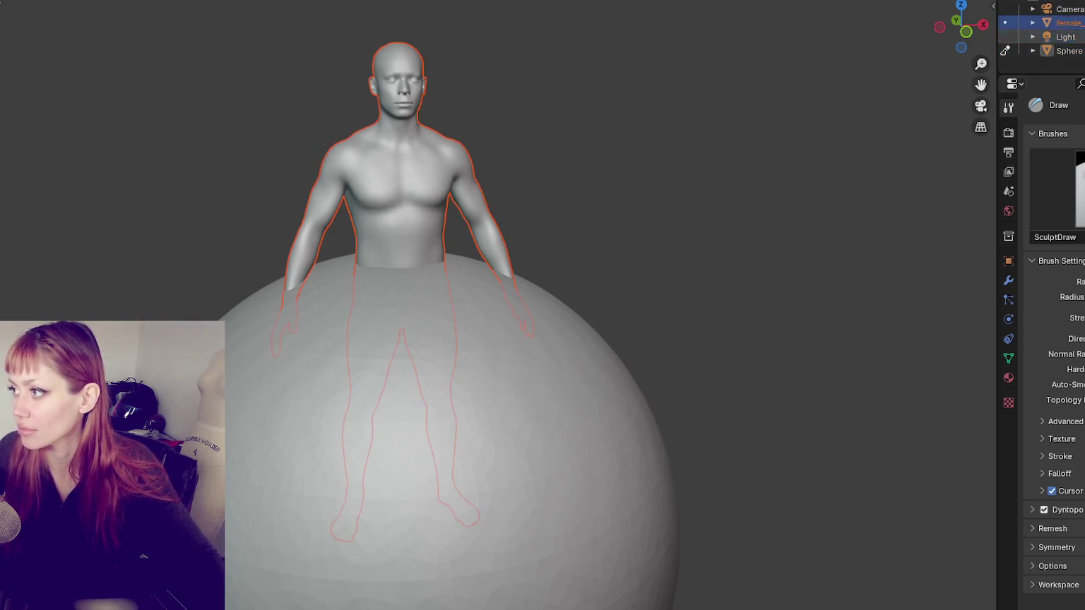
pyautogui.keyDown('ctrl'); pyautogui.click(1068, 51); pyautogui.keyUp('ctrl')
pyautogui.press('x')
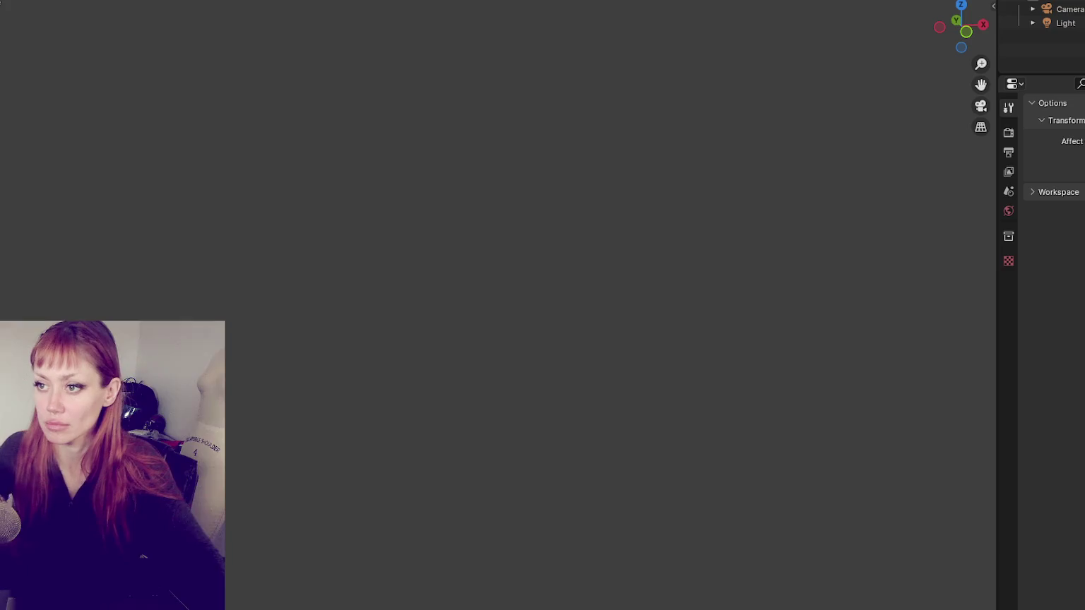
pyautogui.click(14, 4)
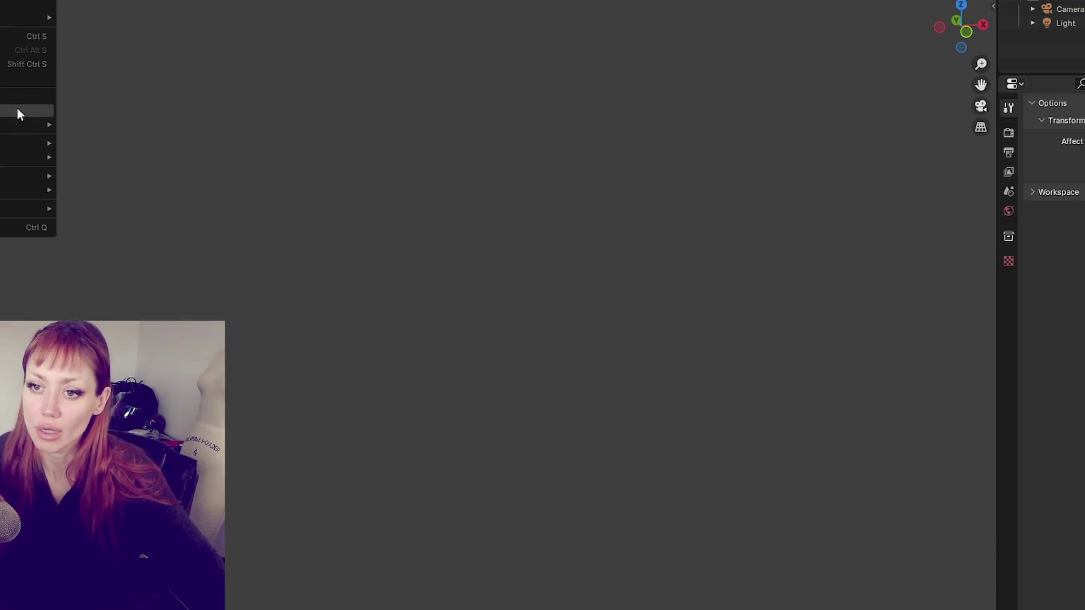
# Step: Browse the bundle's mesh list, reversing its order and picking the arm, belly and skull entries
pyautogui.click(17, 108)
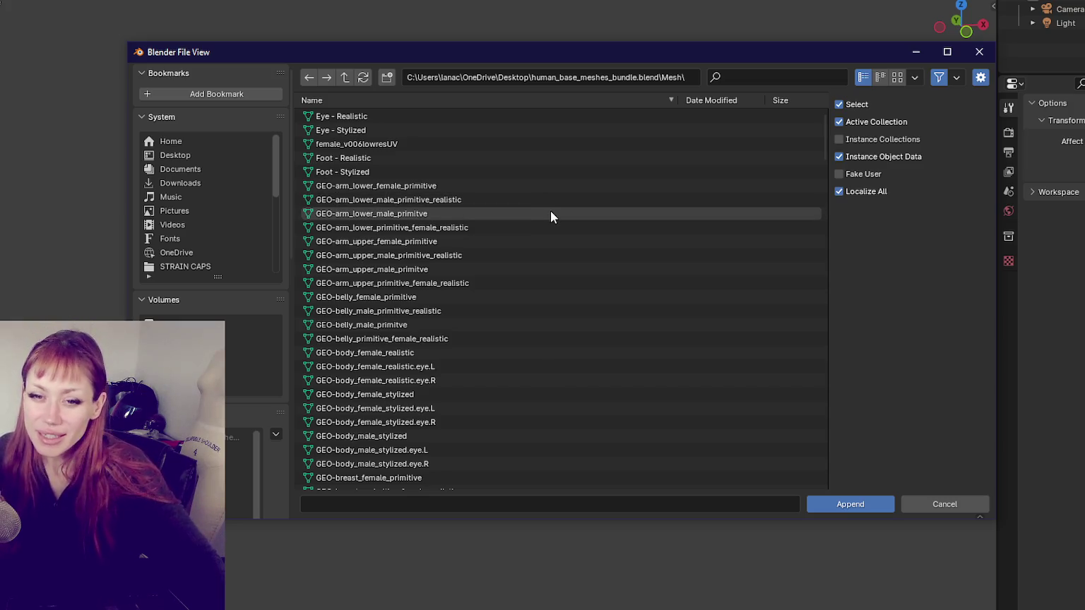
pyautogui.scroll(-4, 551, 205)
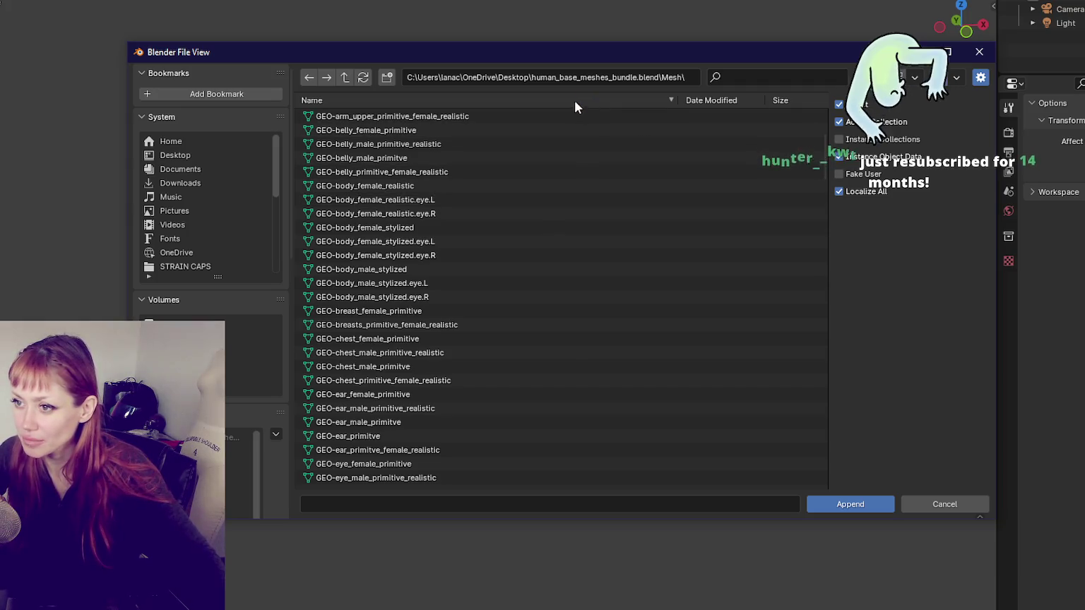
pyautogui.scroll(2, 508, 241)
pyautogui.scroll(1, 508, 241)
pyautogui.scroll(1, 508, 242)
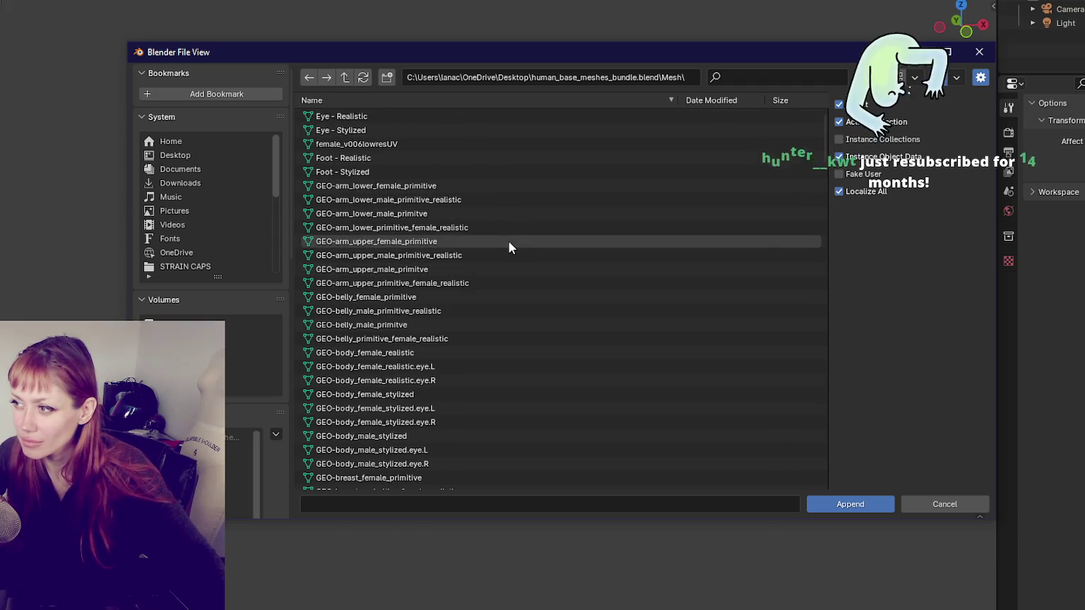
pyautogui.moveTo(517, 188); pyautogui.dragTo(511, 293)
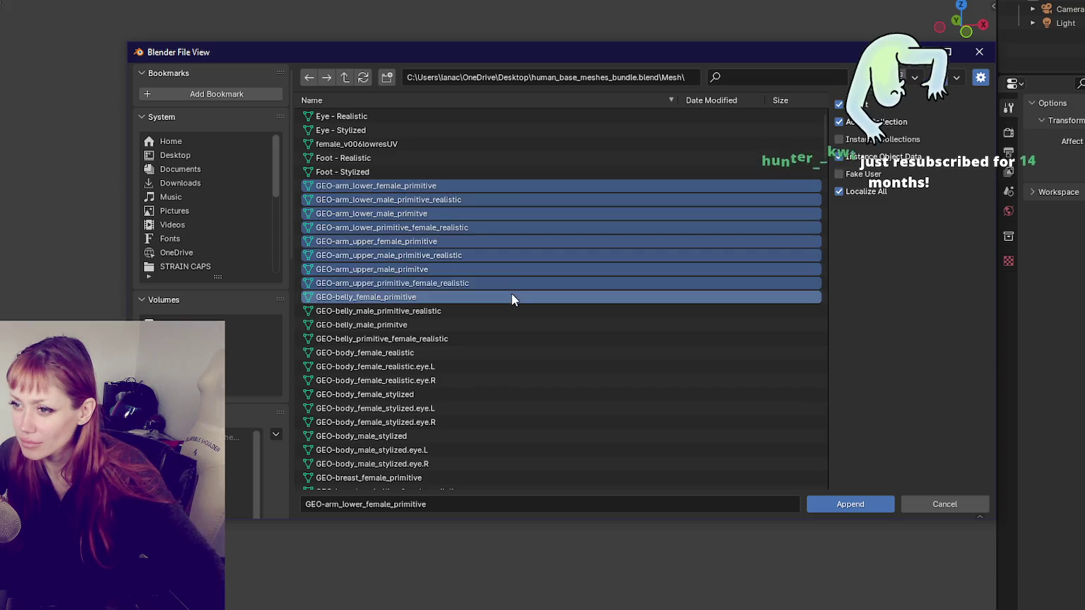
pyautogui.click(534, 101)
pyautogui.click(533, 116)
# Step: Select every mesh entry in the bundle and append them all at once
pyautogui.scroll(-4, 573, 312)
pyautogui.scroll(-5, 586, 397)
pyautogui.scroll(-5, 550, 366)
pyautogui.scroll(-5, 549, 360)
pyautogui.keyDown('shift'); pyautogui.click(482, 481); pyautogui.keyUp('shift')
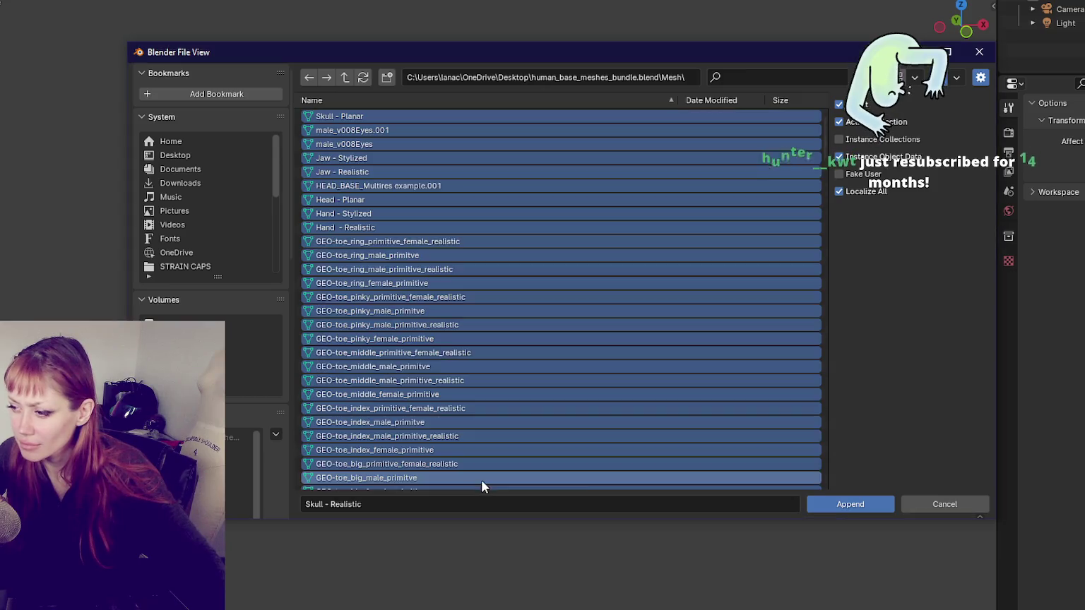
pyautogui.scroll(-5, 722, 411)
pyautogui.scroll(-5, 695, 377)
pyautogui.scroll(-5, 644, 324)
pyautogui.click(861, 507)
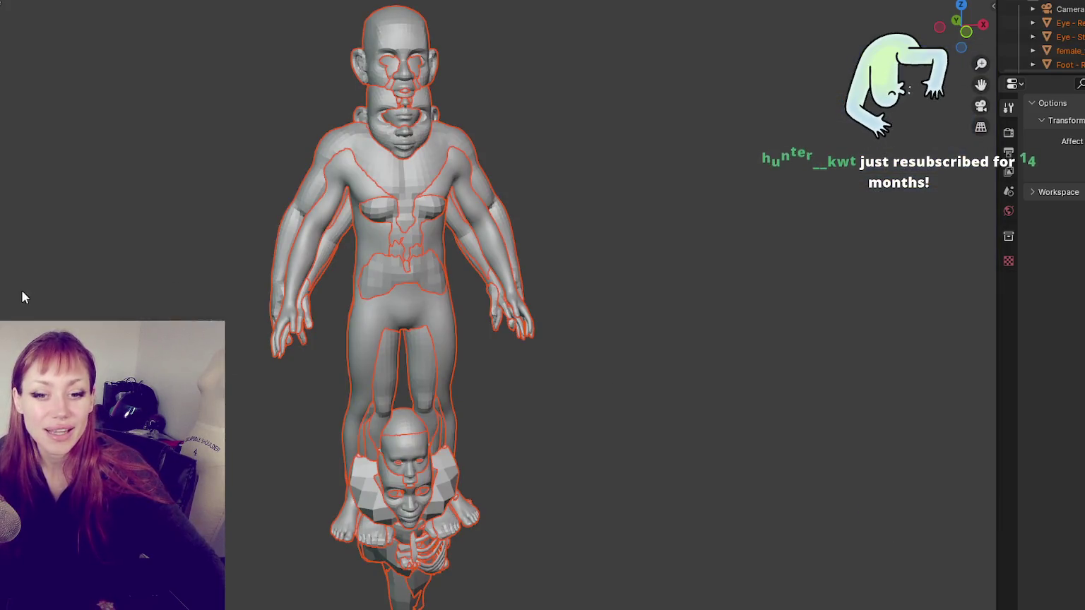
# Step: Orbit to a front view and temporarily enlarge the bald head to inspect it
pyautogui.click(738, 384)
pyautogui.moveTo(737, 385); pyautogui.dragTo(690, 351, button='middle')
pyautogui.moveTo(515, 414); pyautogui.dragTo(610, 346, button='middle')
pyautogui.click(427, 373)
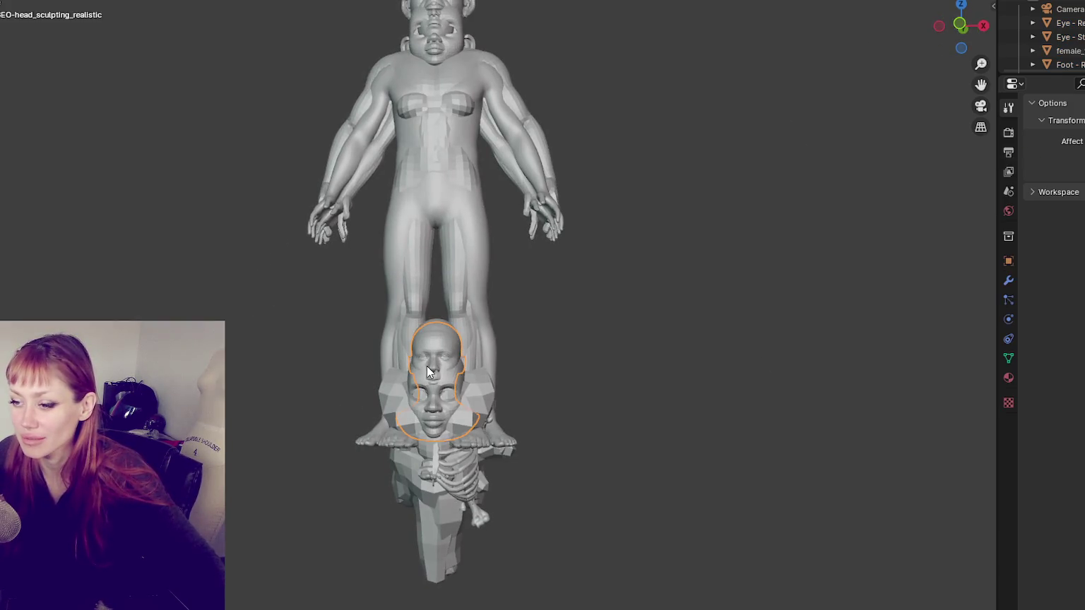
pyautogui.press('s')
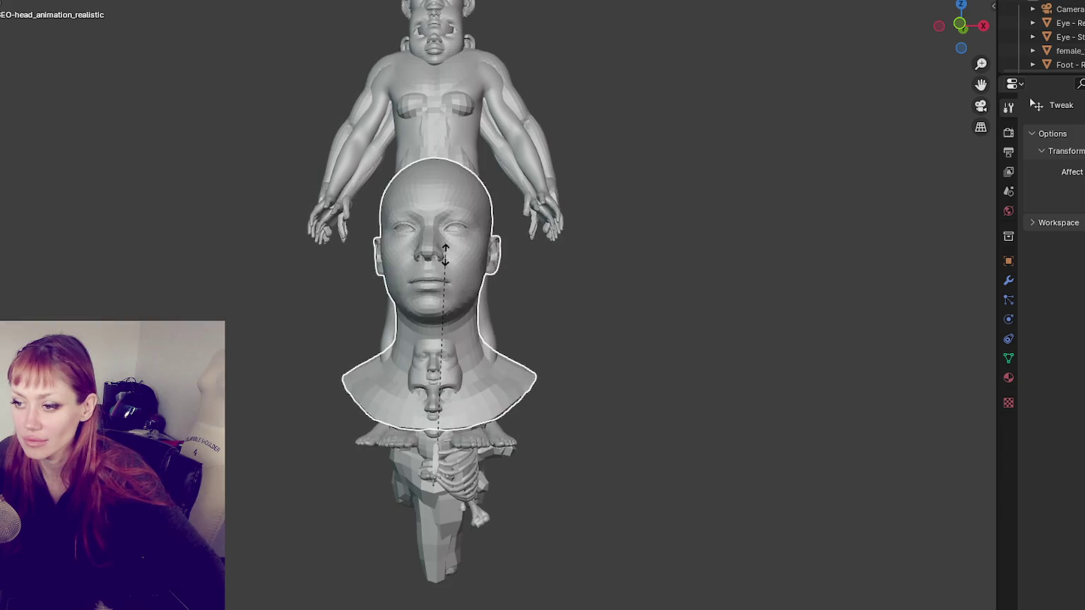
pyautogui.click(458, 242)
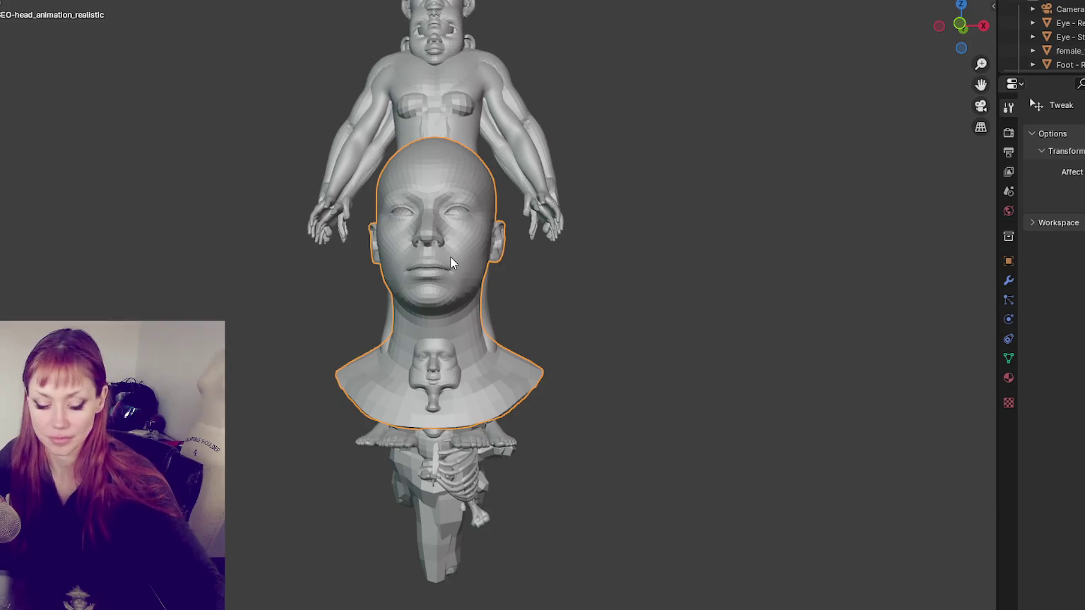
pyautogui.hotkey('ctrl', 'z')
# Step: Hide the realistic face bust and bald sculpting head, then select the chest primitive with box selection
pyautogui.press('h')
pyautogui.click(429, 353)
pyautogui.press('h')
pyautogui.click(444, 393)
pyautogui.press('s')
pyautogui.click(706, 371)
pyautogui.click(448, 369)
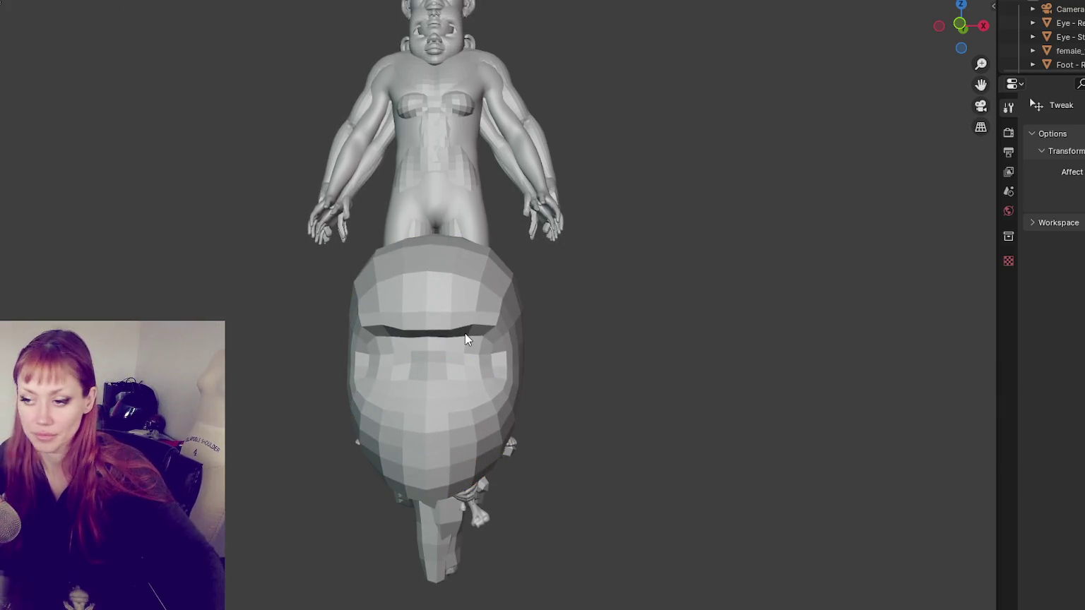
pyautogui.hotkey('ctrl', 'z')
pyautogui.hotkey('ctrl', 'z')
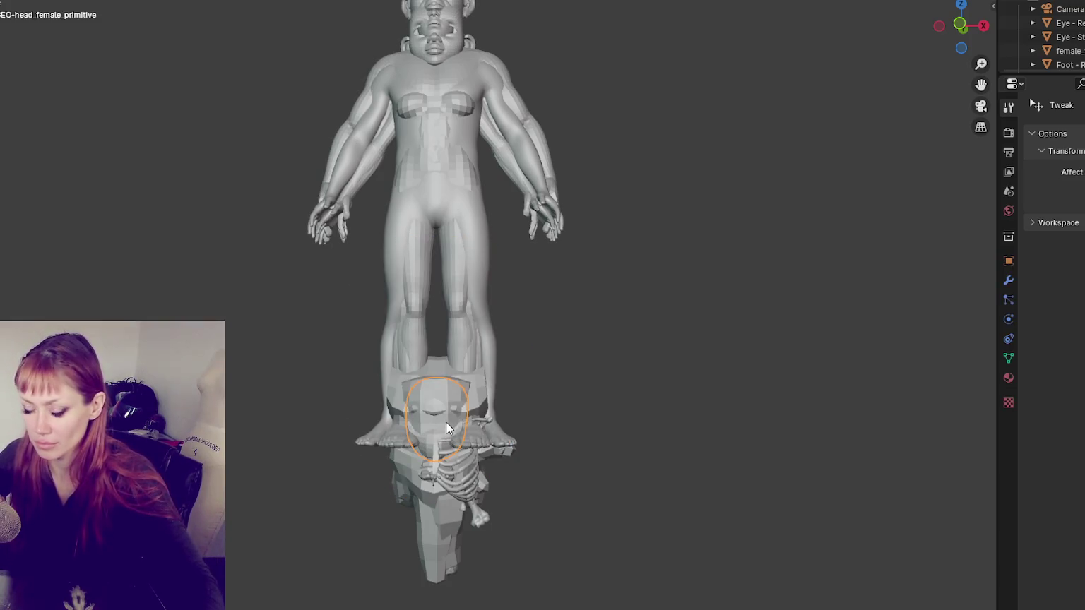
pyautogui.press('w')
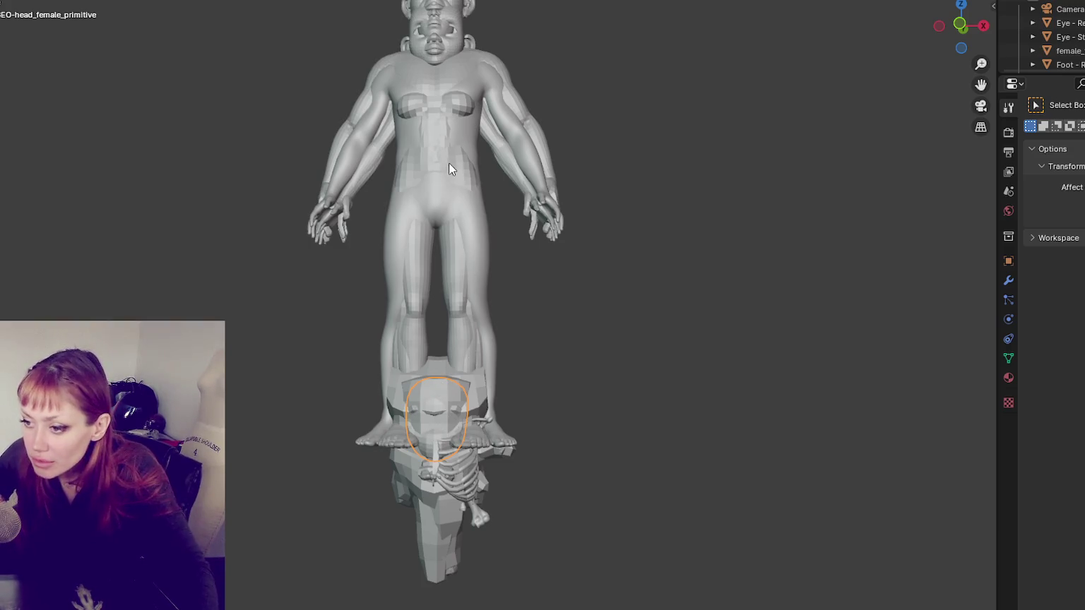
pyautogui.click(477, 415)
# Step: With the sidebar shown, move two primitive heads and a torso block out of the pile to the body's right
pyautogui.press('n')
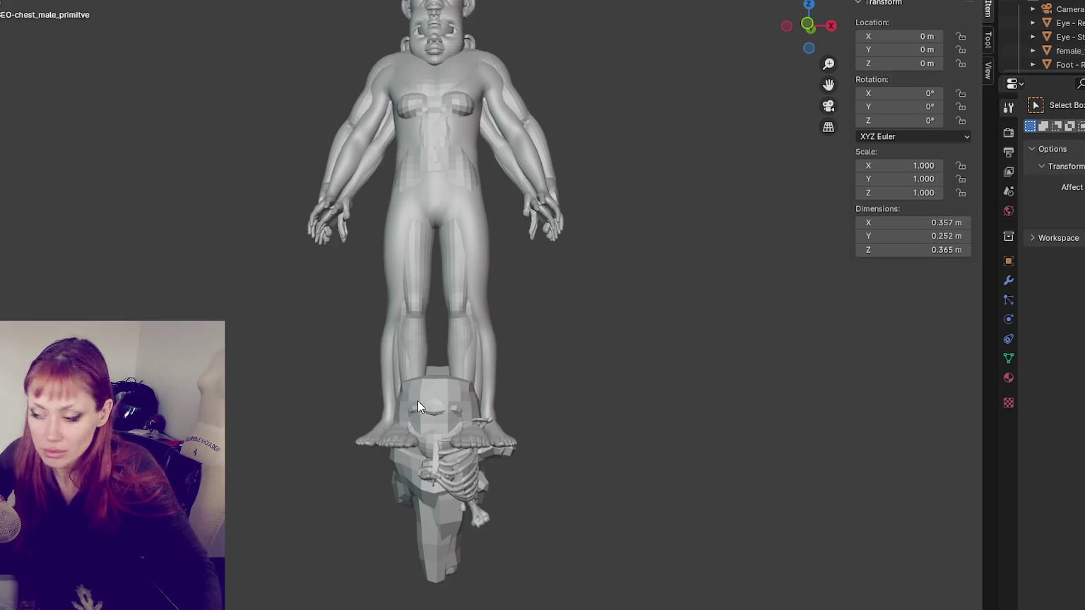
pyautogui.click(416, 400)
pyautogui.click(444, 399)
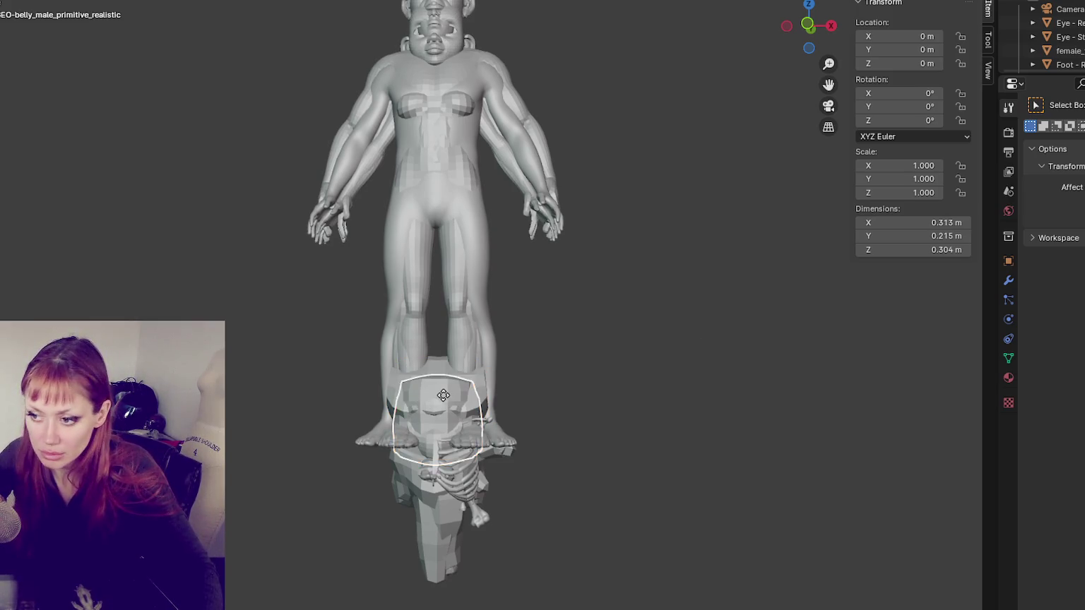
pyautogui.press('g')
pyautogui.click(706, 286)
pyautogui.click(480, 417)
pyautogui.press('g')
pyautogui.click(637, 391)
pyautogui.click(448, 397)
pyautogui.click(448, 397)
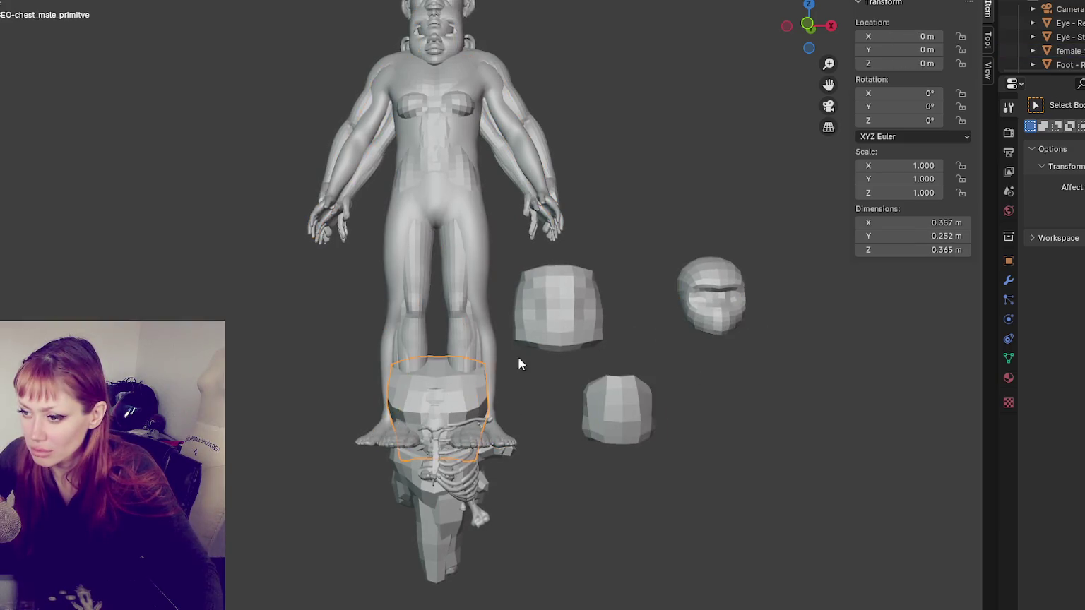
pyautogui.press('g')
pyautogui.click(829, 338)
# Step: Move the female belly, skull and ribcage out of the pile beside the other pieces
pyautogui.click(477, 392)
pyautogui.press('g')
pyautogui.click(882, 368)
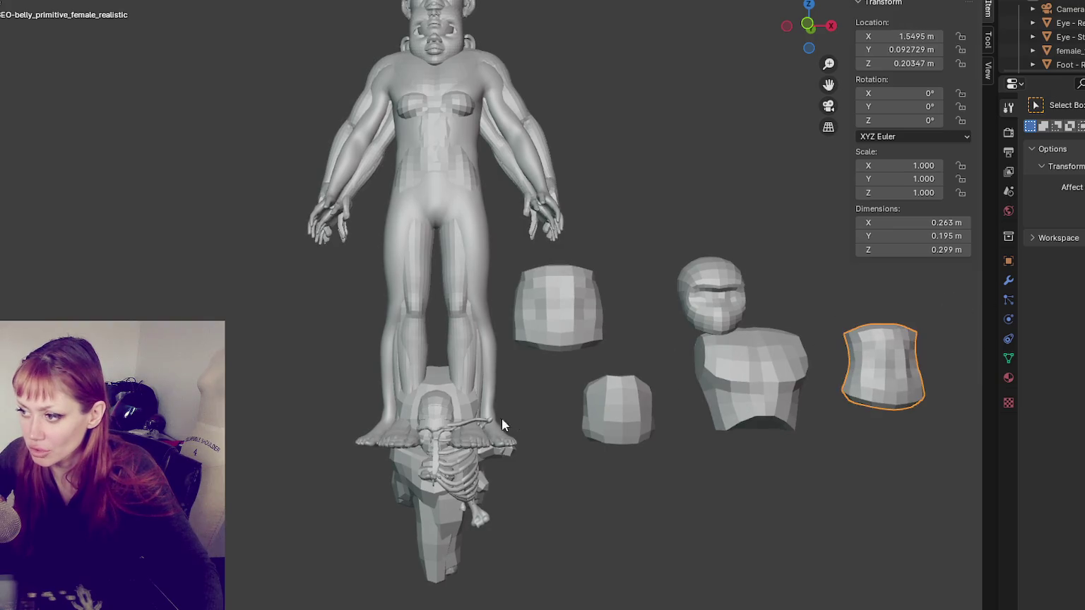
pyautogui.click(426, 422)
pyautogui.press('g')
pyautogui.click(616, 351)
pyautogui.click(480, 451)
pyautogui.click(480, 456)
pyautogui.press('g')
pyautogui.click(745, 423)
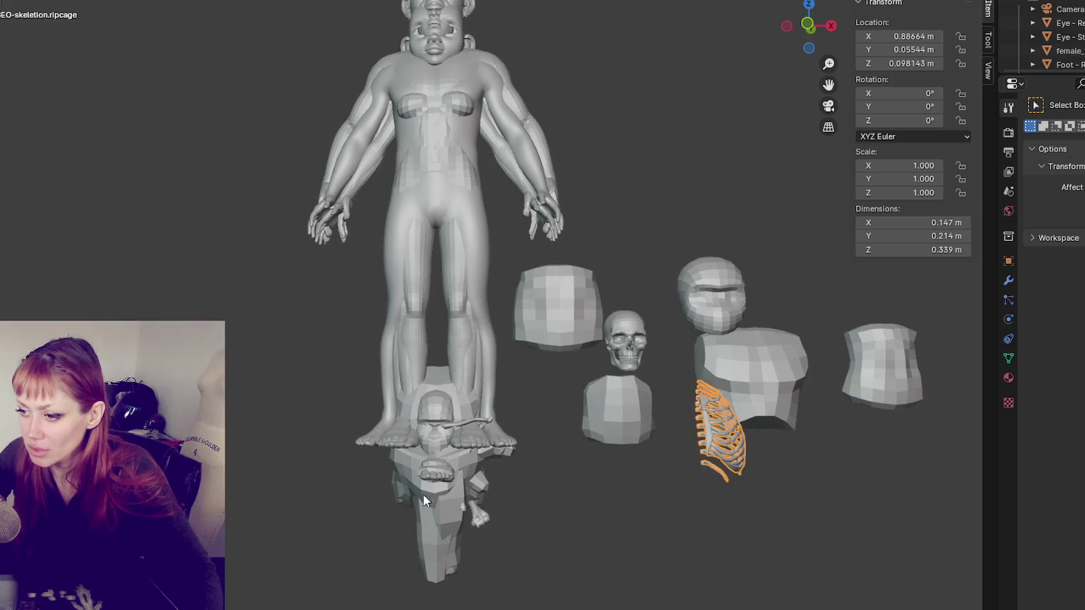
# Step: Move the realistic and stylized feet out, then box-select all the laid-out pieces
pyautogui.click(433, 480)
pyautogui.press('g')
pyautogui.click(663, 321)
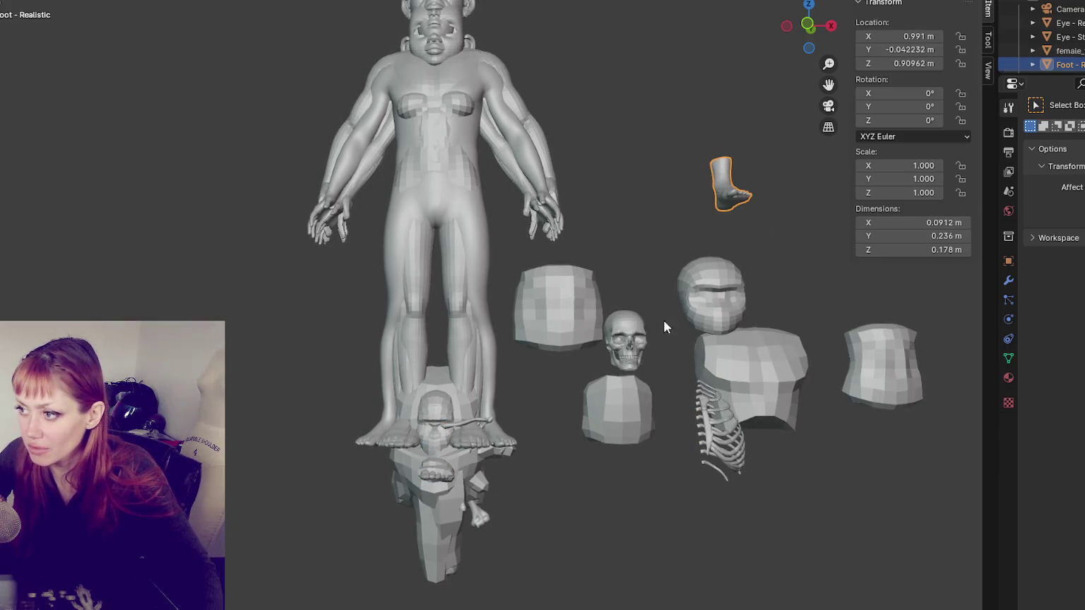
pyautogui.click(422, 462)
pyautogui.press('g')
pyautogui.click(796, 268)
pyautogui.moveTo(603, 95); pyautogui.dragTo(925, 559)
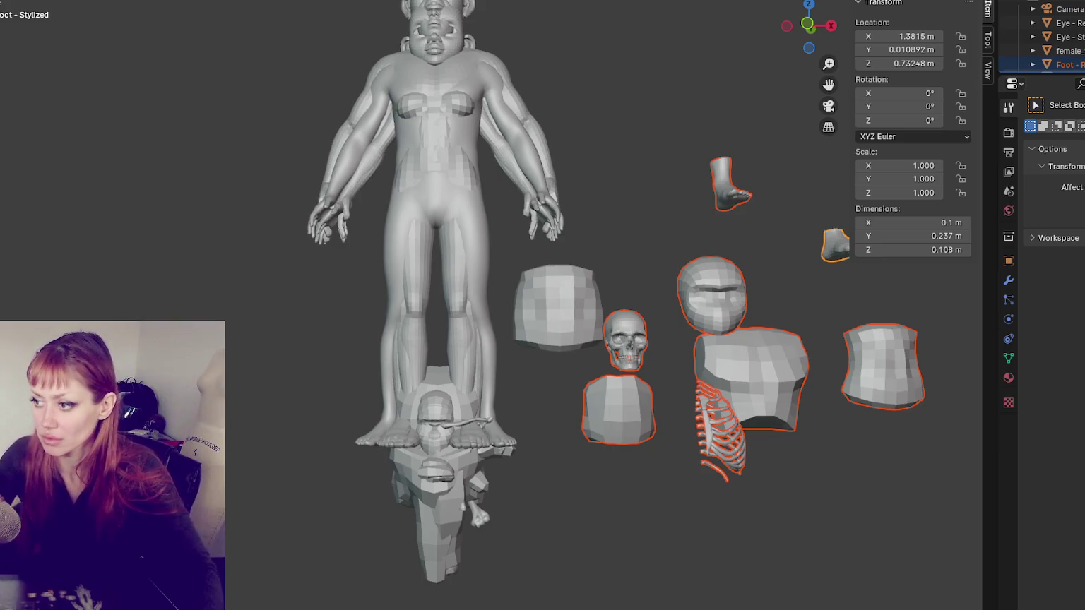
pyautogui.click(685, 241)
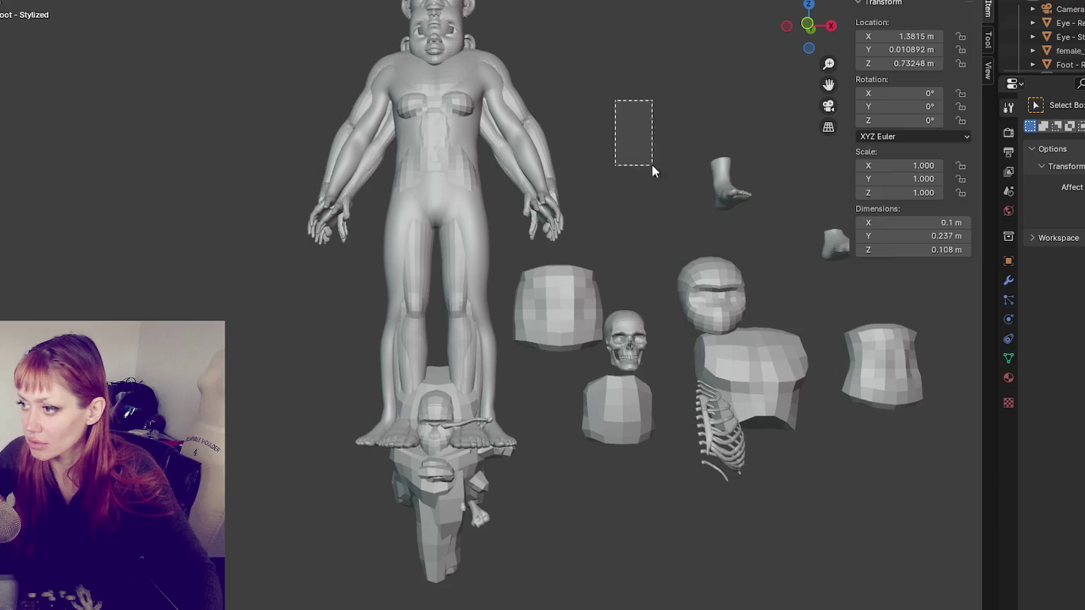
pyautogui.moveTo(652, 165); pyautogui.dragTo(998, 539)
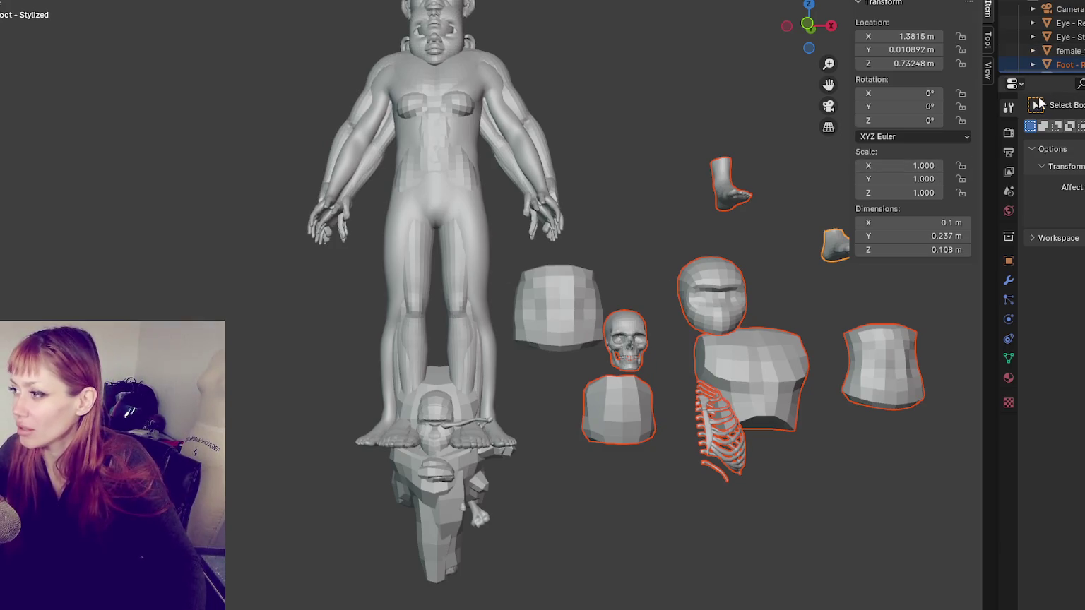
# Step: Delete the stray helmet-like head, chest block, ribcage and two feet
pyautogui.moveTo(1039, 75); pyautogui.dragTo(1039, 357)
pyautogui.click(1062, 64)
pyautogui.click(734, 296)
pyautogui.press('Delete')
pyautogui.click(742, 395)
pyautogui.press('Delete')
pyautogui.click(731, 432)
pyautogui.press('Delete')
pyautogui.click(840, 240)
pyautogui.press('Delete')
pyautogui.click(723, 183)
pyautogui.press('Delete')
# Step: Delete the belly piece, skull, another chest block, upper block and a leftover foot piece
pyautogui.click(903, 384)
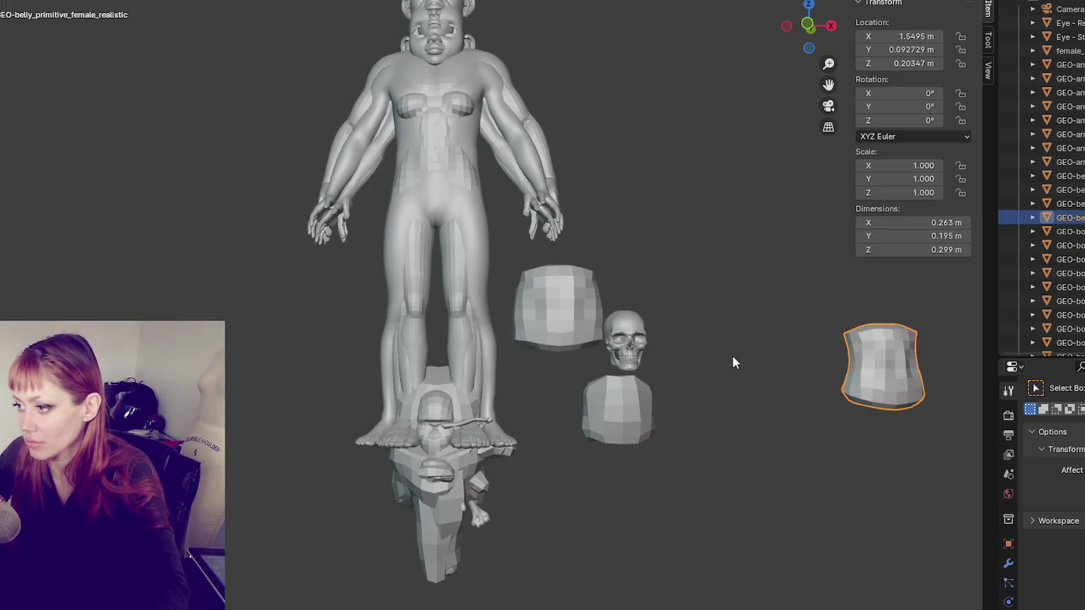
pyautogui.press('Delete')
pyautogui.click(624, 346)
pyautogui.press('Delete')
pyautogui.click(616, 410)
pyautogui.press('Delete')
pyautogui.click(554, 318)
pyautogui.press('Delete')
pyautogui.click(439, 474)
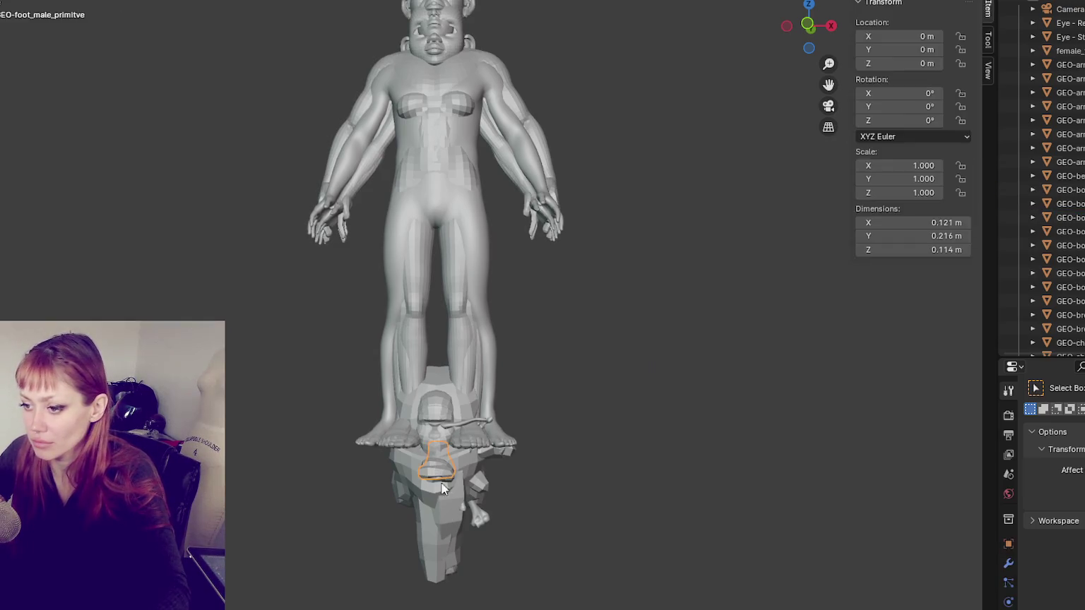
pyautogui.press('Delete')
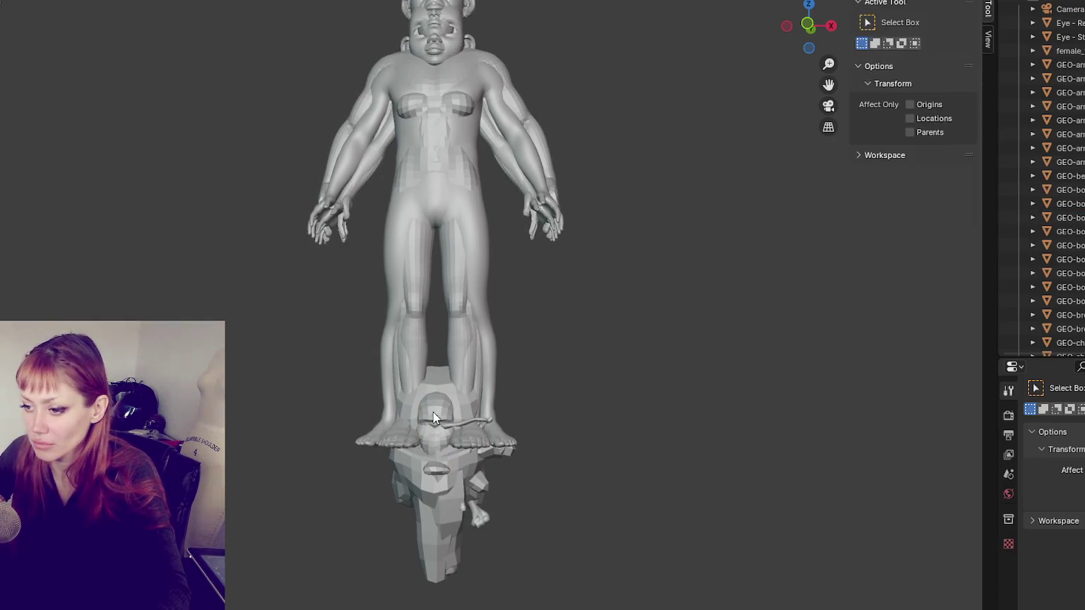
# Step: Clear the pile under the feet: male hip, female pelvis, overlapping pieces, thick bone and thin stick
pyautogui.click(432, 468)
pyautogui.press('Delete')
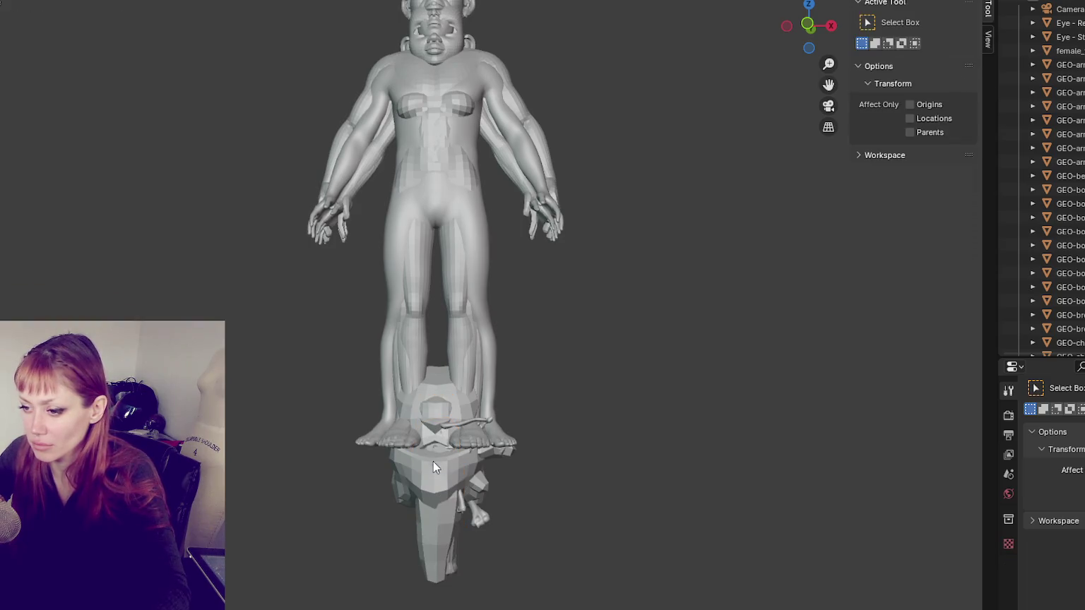
pyautogui.click(433, 476)
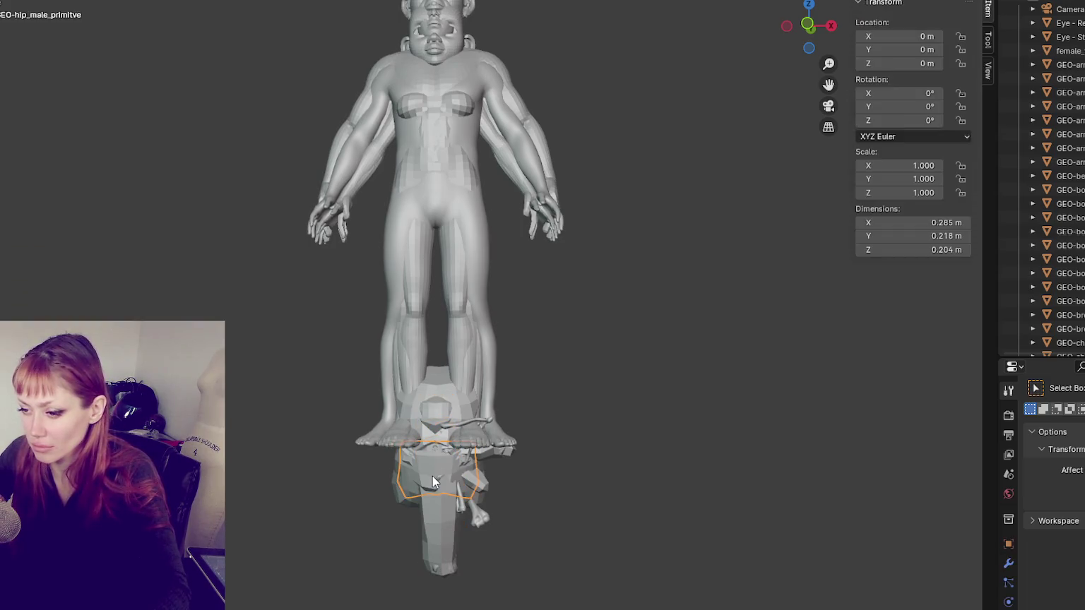
pyautogui.press('Delete')
pyautogui.click(432, 476)
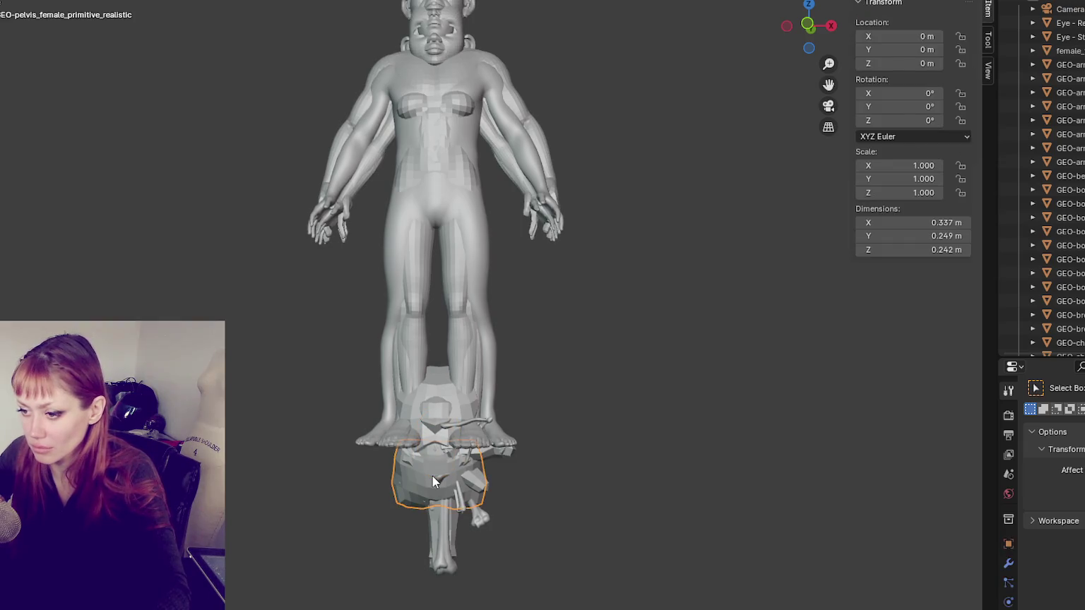
pyautogui.press('Delete')
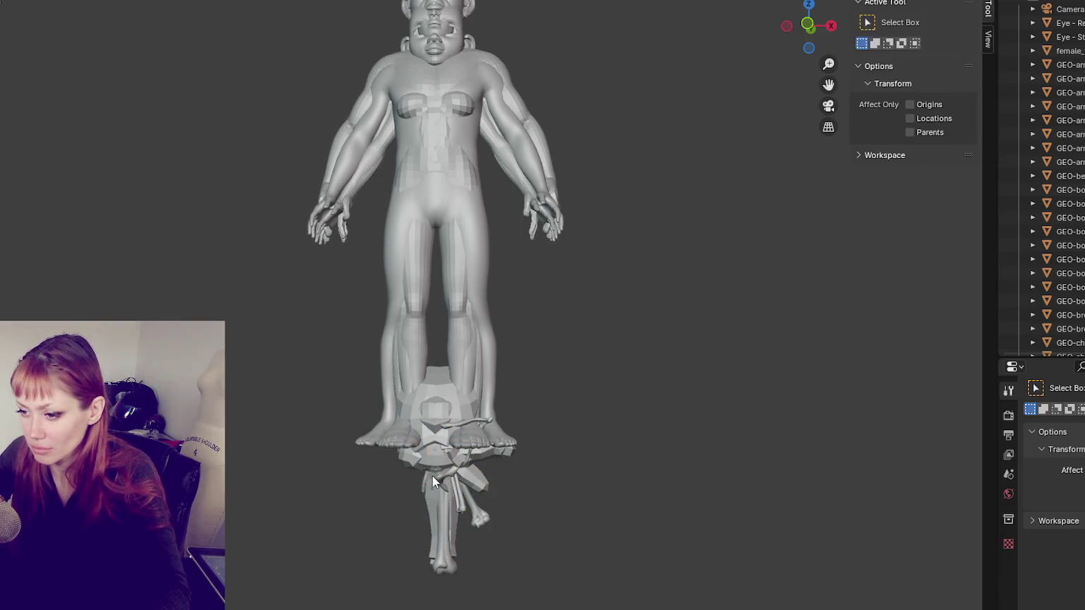
pyautogui.click(432, 476)
pyautogui.press('Delete')
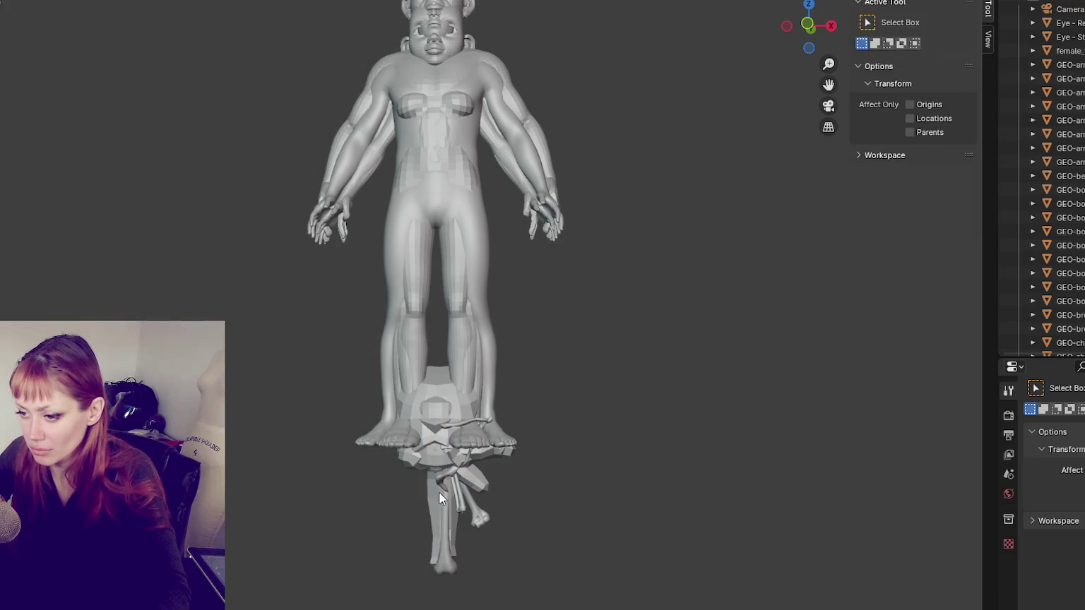
pyautogui.click(439, 492)
pyautogui.press('Delete')
pyautogui.click(440, 491)
pyautogui.press('Delete')
pyautogui.click(439, 491)
pyautogui.press('Delete')
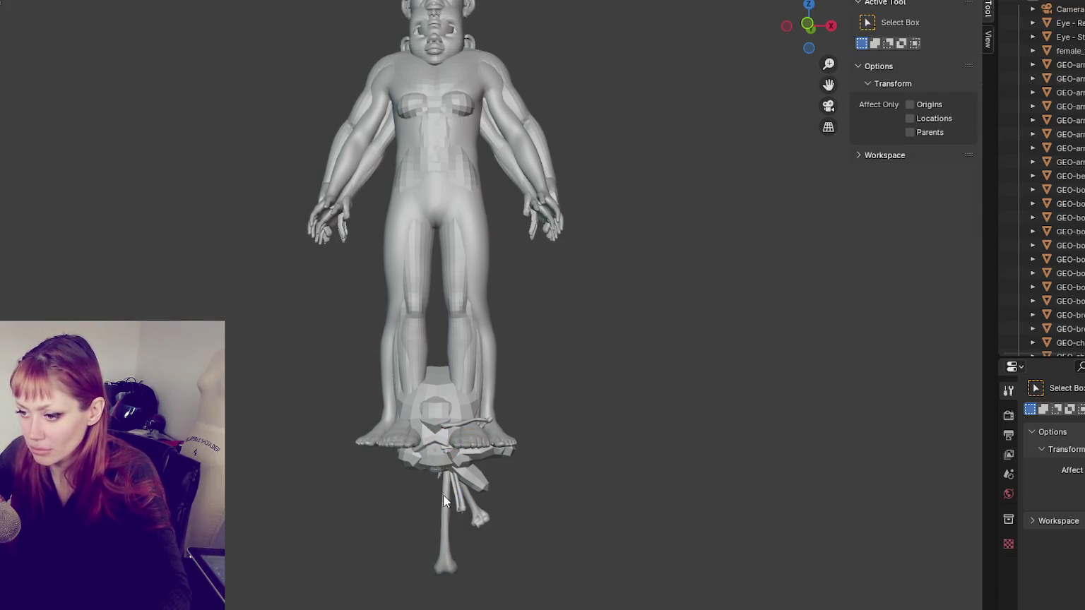
pyautogui.click(443, 496)
pyautogui.press('Delete')
pyautogui.press('Delete')
pyautogui.click(446, 503)
# Step: Delete the stacked neck, neck-and-shoulder and shoulder meshes at the feet
pyautogui.press('Delete')
pyautogui.click(469, 478)
pyautogui.press('Delete')
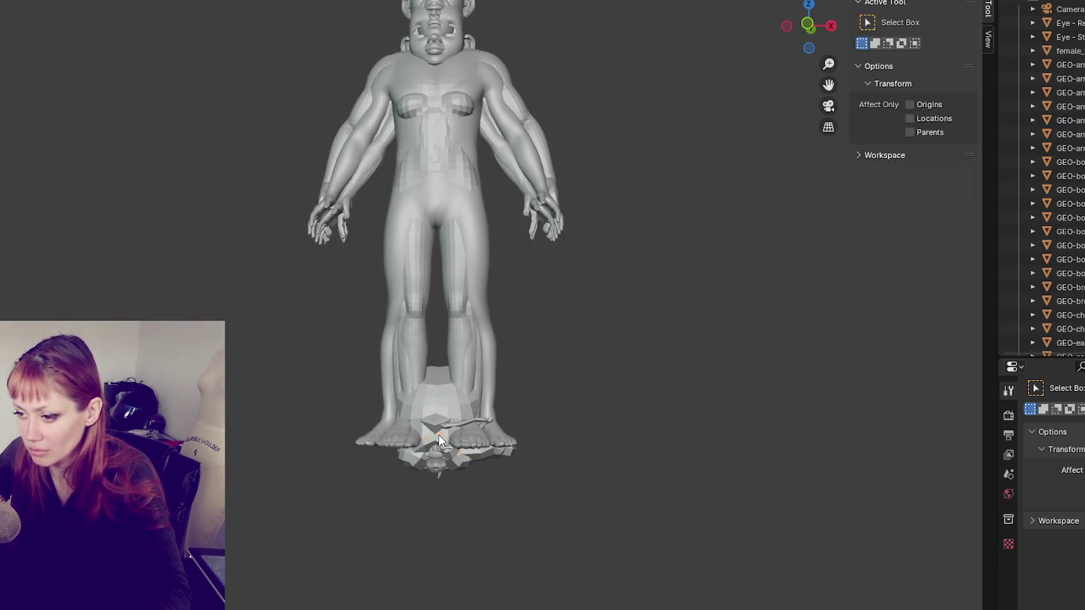
pyautogui.click(434, 457)
pyautogui.press('Delete')
pyautogui.click(433, 428)
pyautogui.press('Delete')
pyautogui.click(434, 428)
pyautogui.press('Delete')
pyautogui.click(436, 427)
pyautogui.press('Delete')
pyautogui.click(436, 427)
pyautogui.press('Delete')
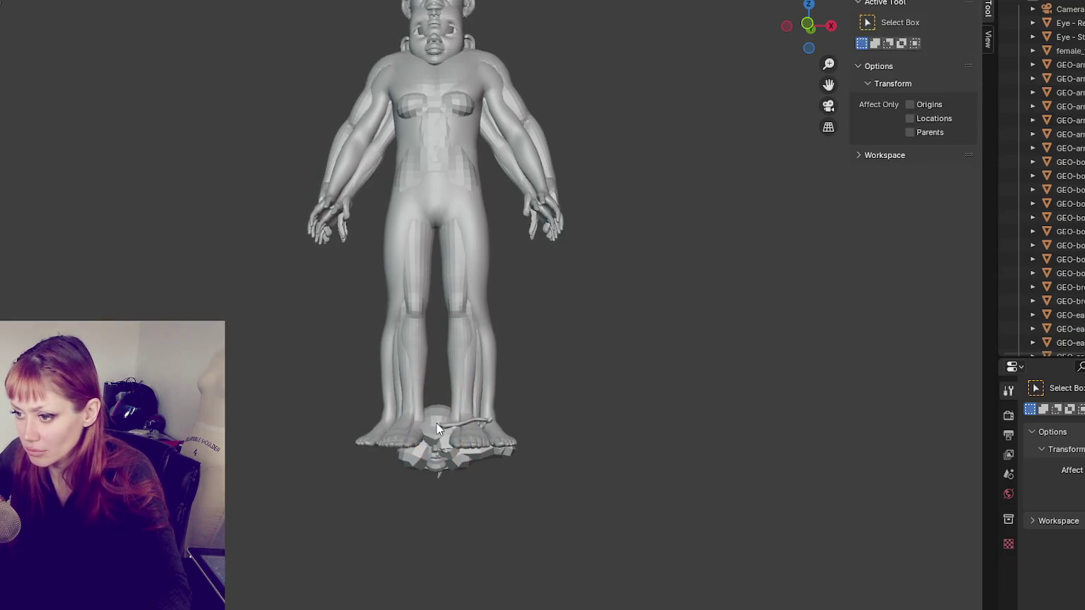
pyautogui.click(436, 427)
pyautogui.click(436, 445)
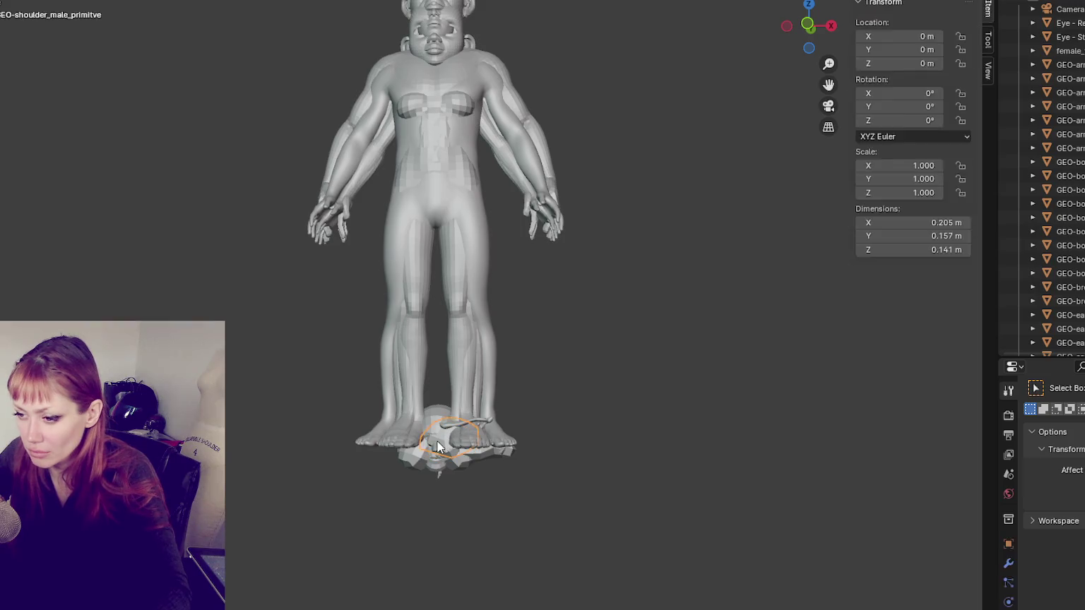
pyautogui.press('Delete')
pyautogui.click(438, 452)
pyautogui.press('Delete')
pyautogui.click(437, 443)
pyautogui.click(438, 442)
pyautogui.press('Delete')
# Step: Remove the last small foot, eye and body pieces, box-selecting the remainder around the feet
pyautogui.click(437, 441)
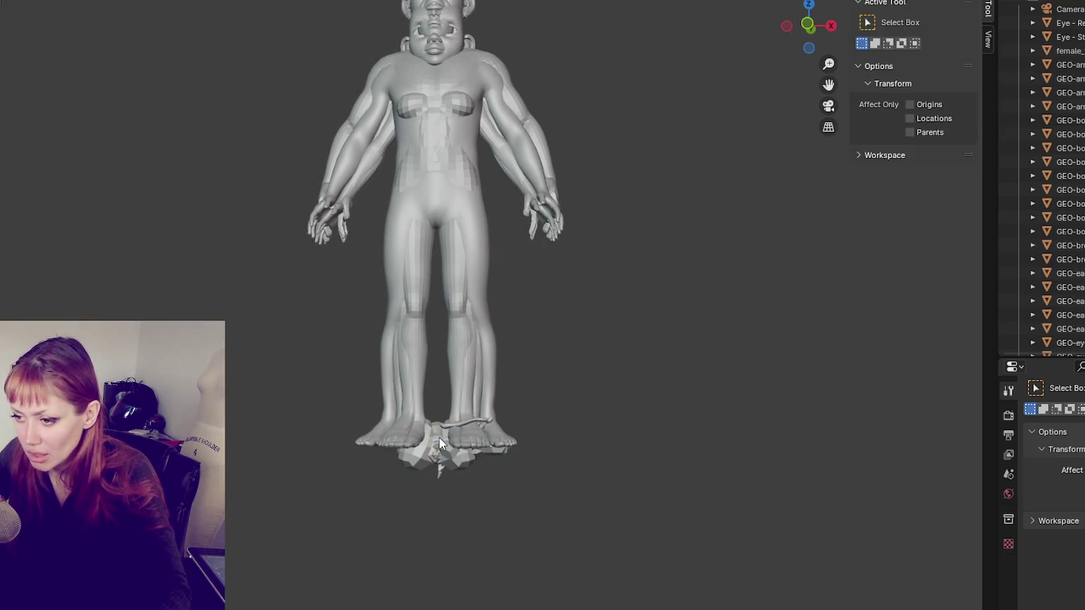
pyautogui.click(439, 443)
pyautogui.click(438, 444)
pyautogui.keyDown('shift'); pyautogui.click(439, 444); pyautogui.keyUp('shift')
pyautogui.press('Delete')
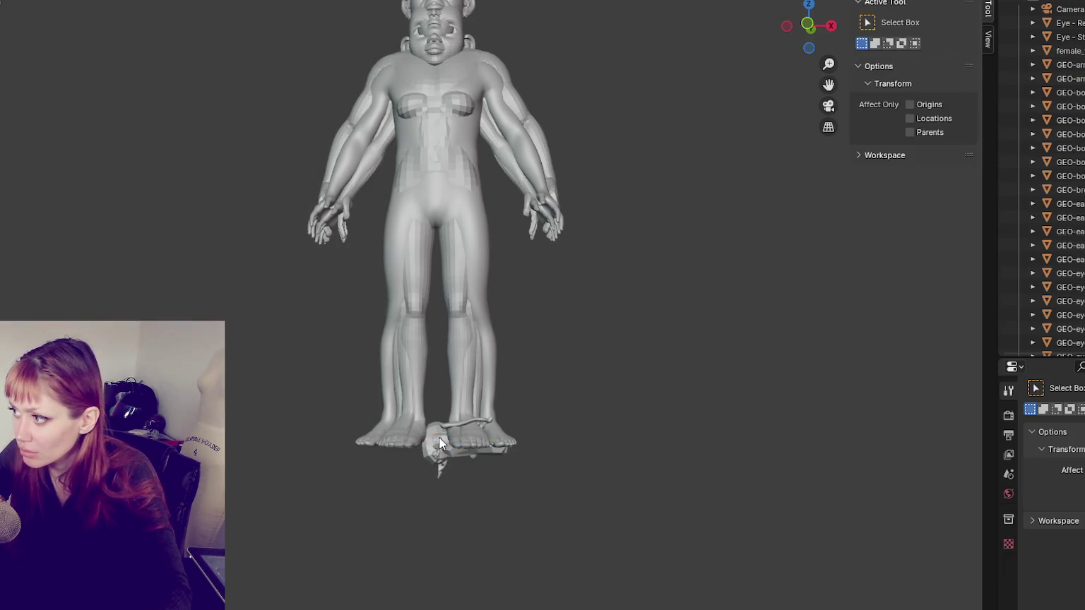
pyautogui.click(439, 443)
pyautogui.press('Delete')
pyautogui.click(438, 443)
pyautogui.press('Delete')
pyautogui.moveTo(436, 452); pyautogui.dragTo(443, 498)
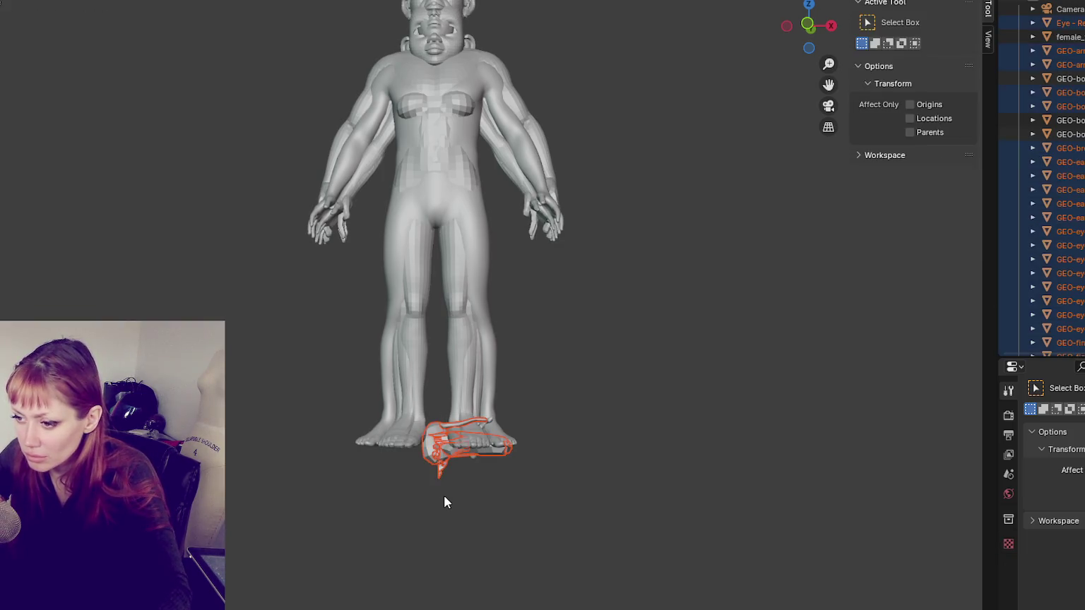
pyautogui.press('Delete')
pyautogui.click(478, 455)
pyautogui.press('Delete')
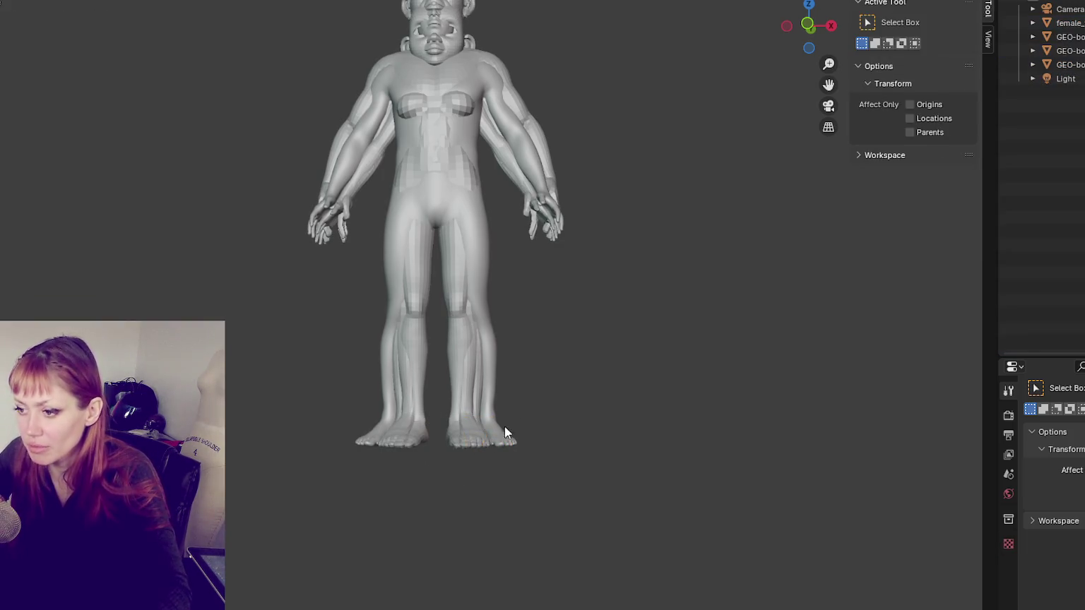
# Step: Delete the stylised female body and the other overlapping outer body meshes
pyautogui.keyDown('shift'); pyautogui.moveTo(581, 114); pyautogui.dragTo(569, 224, button='middle'); pyautogui.keyUp('shift')
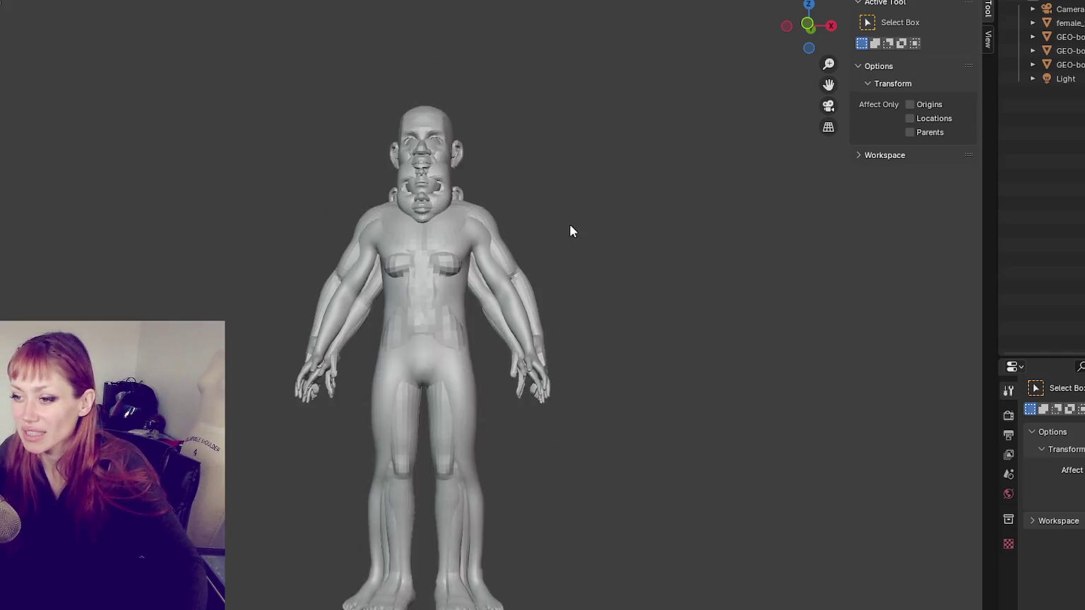
pyautogui.click(429, 194)
pyautogui.press('Delete')
pyautogui.click(433, 177)
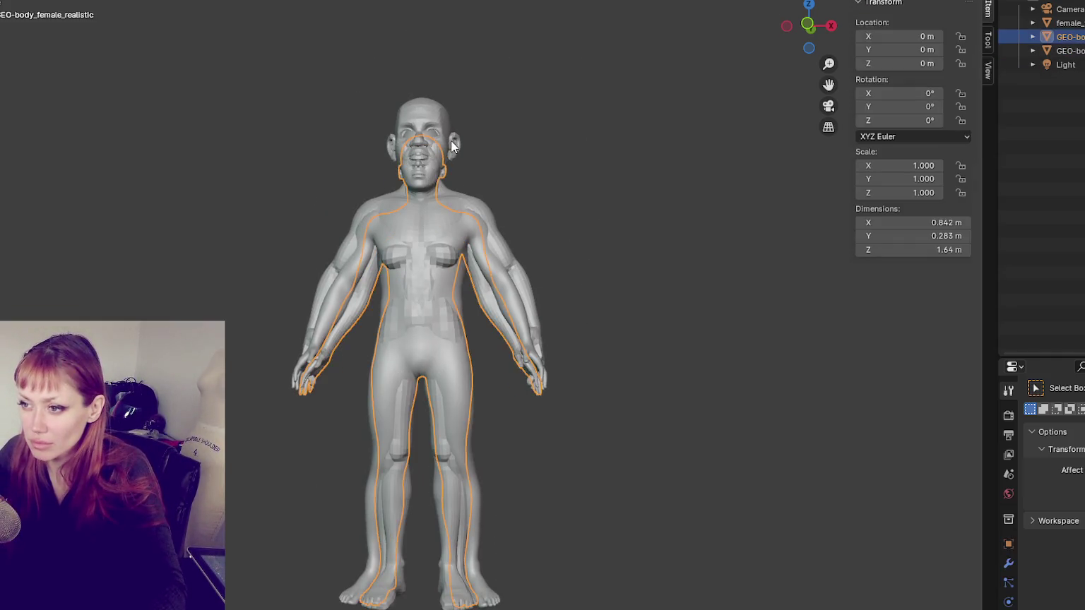
pyautogui.press('Delete')
pyautogui.click(434, 177)
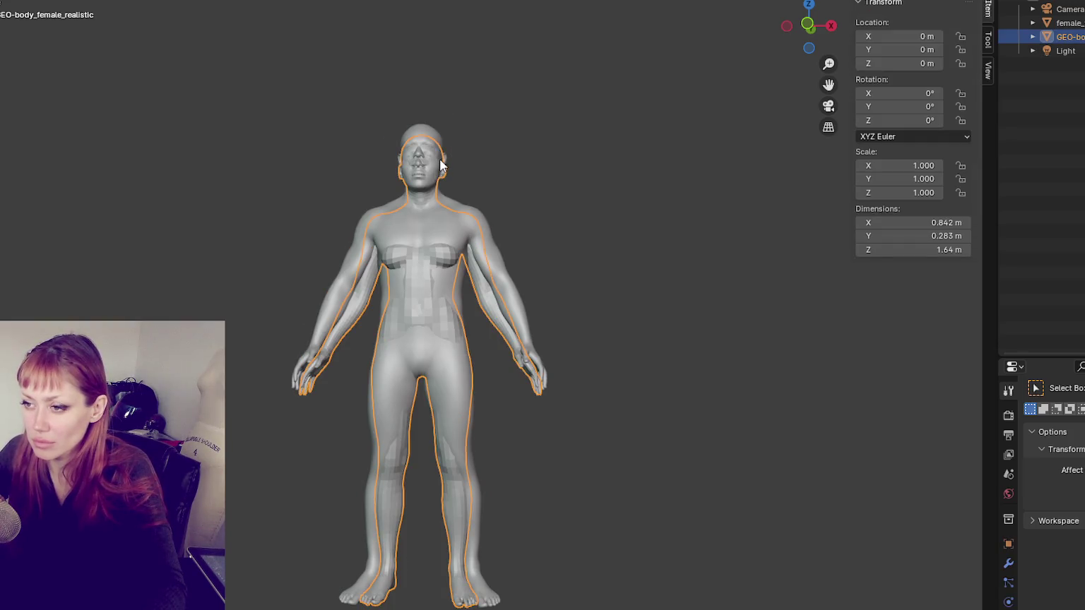
pyautogui.click(438, 135)
pyautogui.press('Delete')
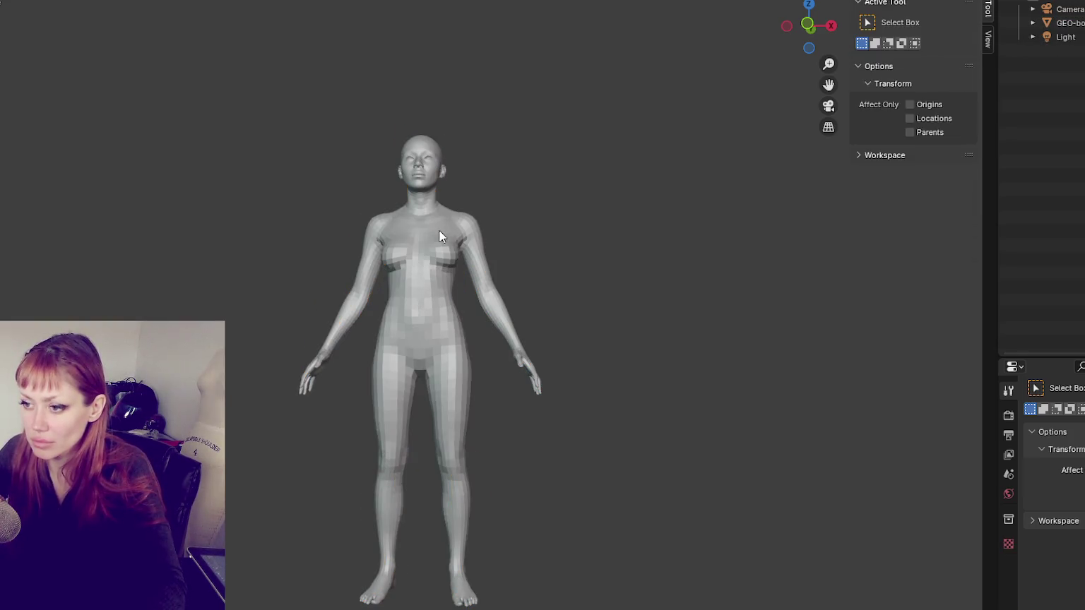
# Step: Apply Shade Smooth to the remaining realistic female body
pyautogui.click(435, 212)
pyautogui.scroll(-2, 516, 232)
pyautogui.rightClick(550, 180)
pyautogui.click(549, 179)
# Step: Orbit and zoom around the realistic female body, checking its back, hip and hand
pyautogui.moveTo(612, 244)
pyautogui.mouseDown(button='middle')
pyautogui.moveTo(216, 259)
pyautogui.moveTo(469, 267)
pyautogui.moveTo(596, 245)
pyautogui.moveTo(232, 251)
pyautogui.moveTo(692, 237)
pyautogui.moveTo(736, 247)
pyautogui.moveTo(722, 259)
pyautogui.mouseUp(button='middle')
pyautogui.scroll(2, 596, 246)
pyautogui.scroll(3, 699, 275)
pyautogui.moveTo(671, 291)
pyautogui.keyDown('shift'); pyautogui.mouseDown(button='middle')
pyautogui.moveTo(530, 103)
pyautogui.moveTo(496, 145)
pyautogui.moveTo(225, 150)
pyautogui.moveTo(263, 153)
pyautogui.mouseUp(button='middle'); pyautogui.keyUp('shift')
pyautogui.scroll(-3, 263, 152)
pyautogui.moveTo(324, 170)
pyautogui.mouseDown(button='middle')
pyautogui.moveTo(151, 179)
pyautogui.moveTo(514, 173)
pyautogui.moveTo(487, 155)
pyautogui.moveTo(509, 194)
pyautogui.mouseUp(button='middle')
pyautogui.scroll(-3, 509, 194)
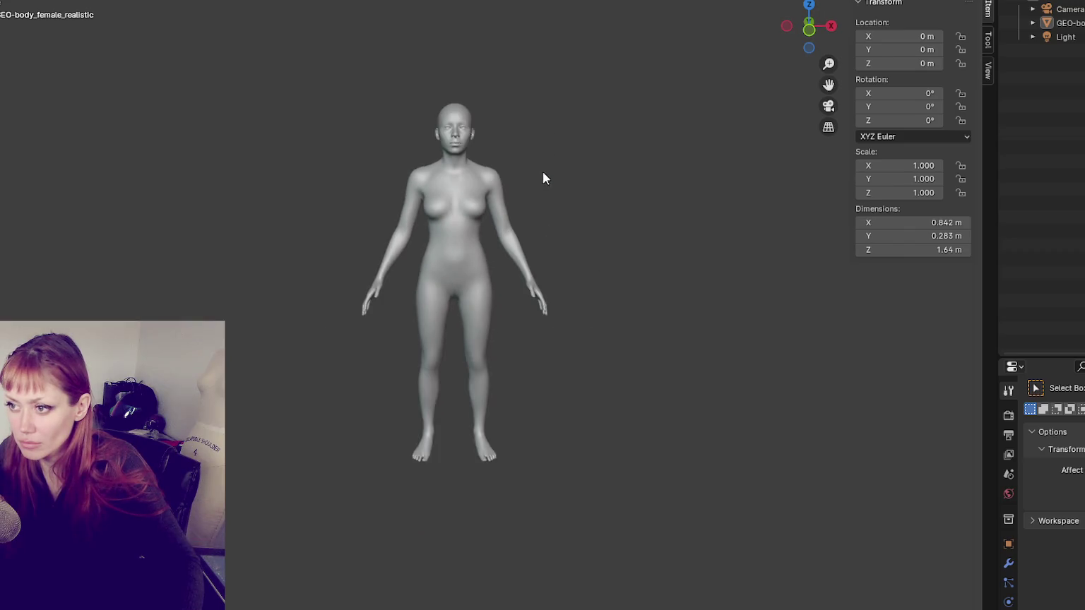
pyautogui.scroll(2, 542, 171)
pyautogui.click(510, 164)
pyautogui.scroll(1, 509, 164)
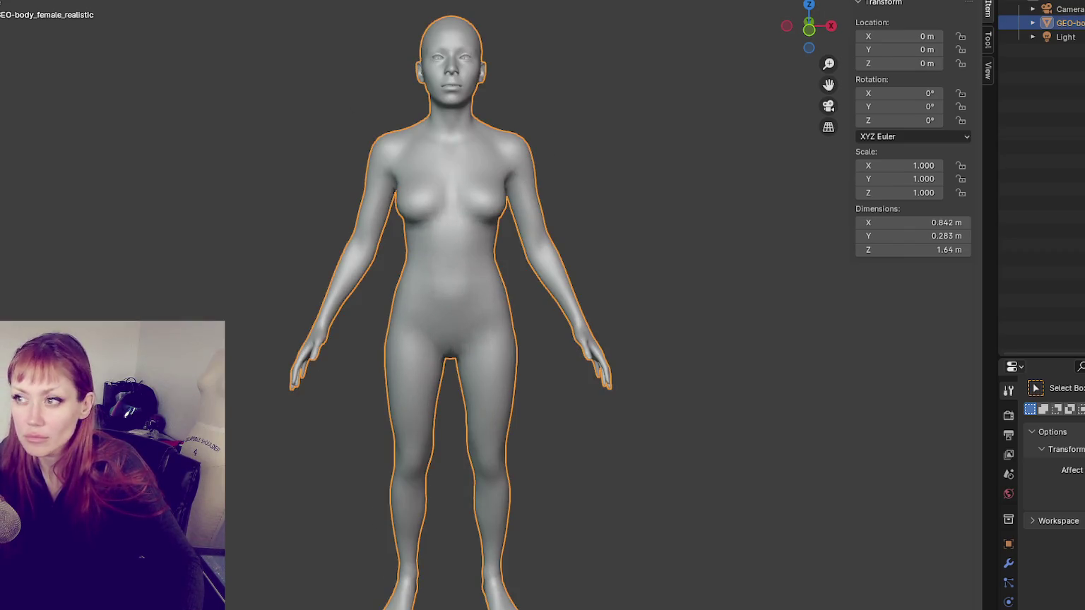
# Step: Start an FBX export and then a quit, cancelling both
pyautogui.click(14, 1)
pyautogui.moveTo(25, 157)
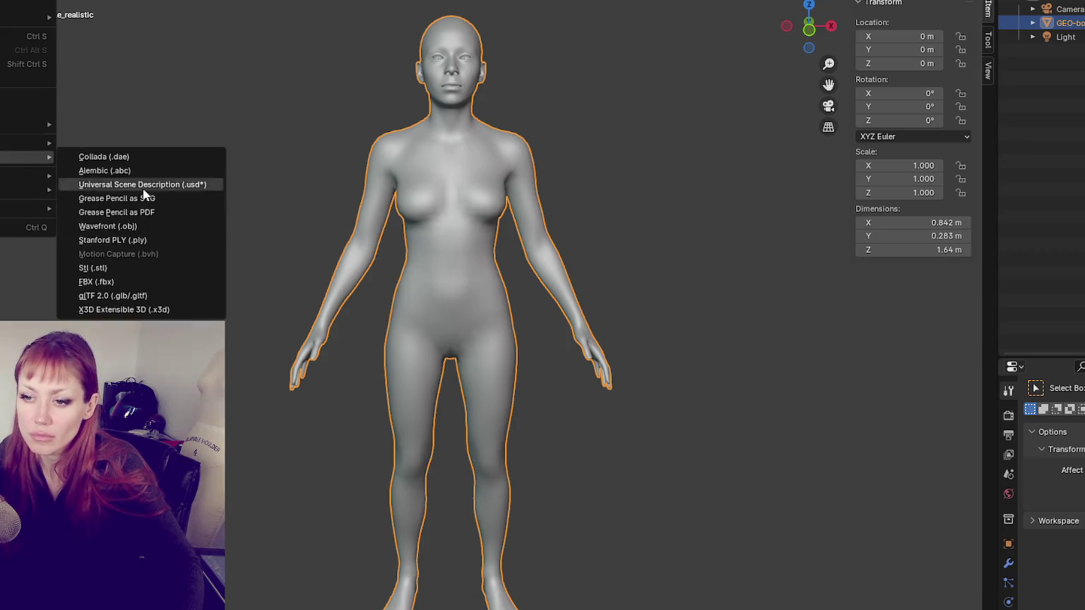
pyautogui.click(143, 285)
pyautogui.press('Escape')
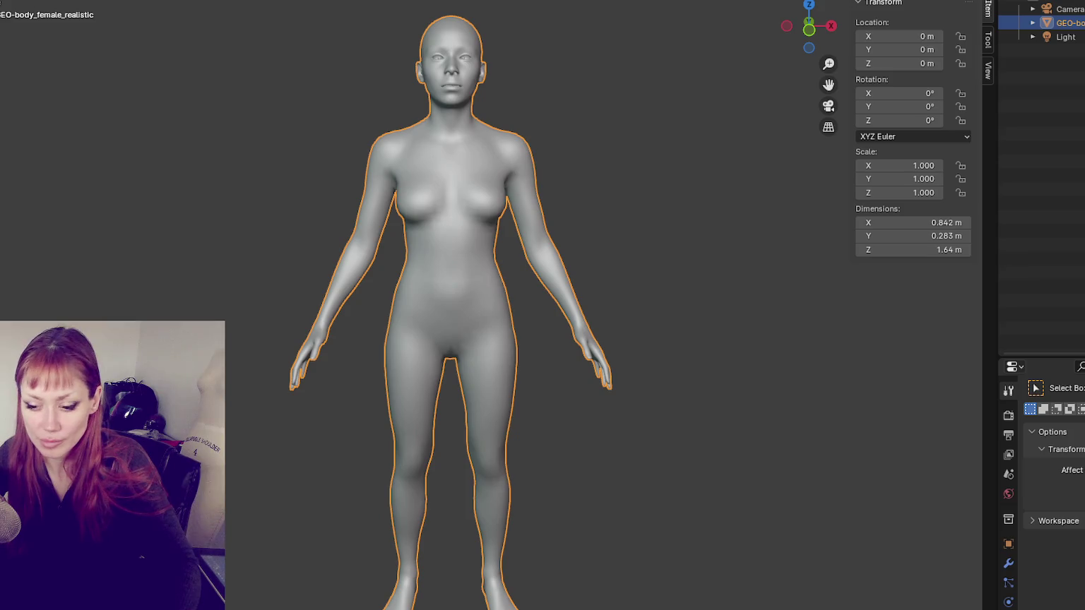
pyautogui.hotkey('ctrl', 'q')
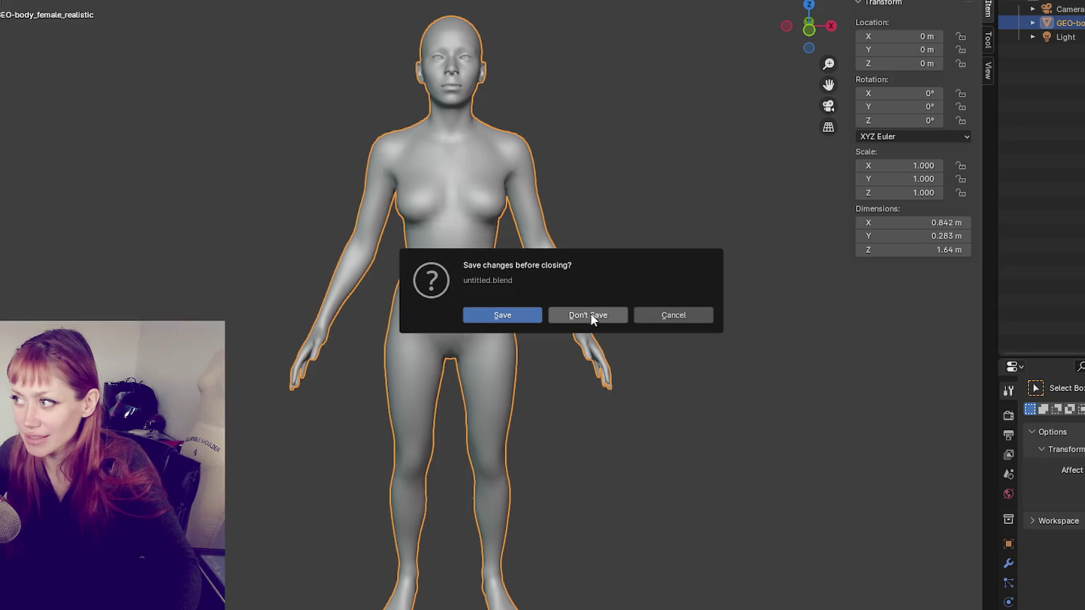
pyautogui.click(709, 309)
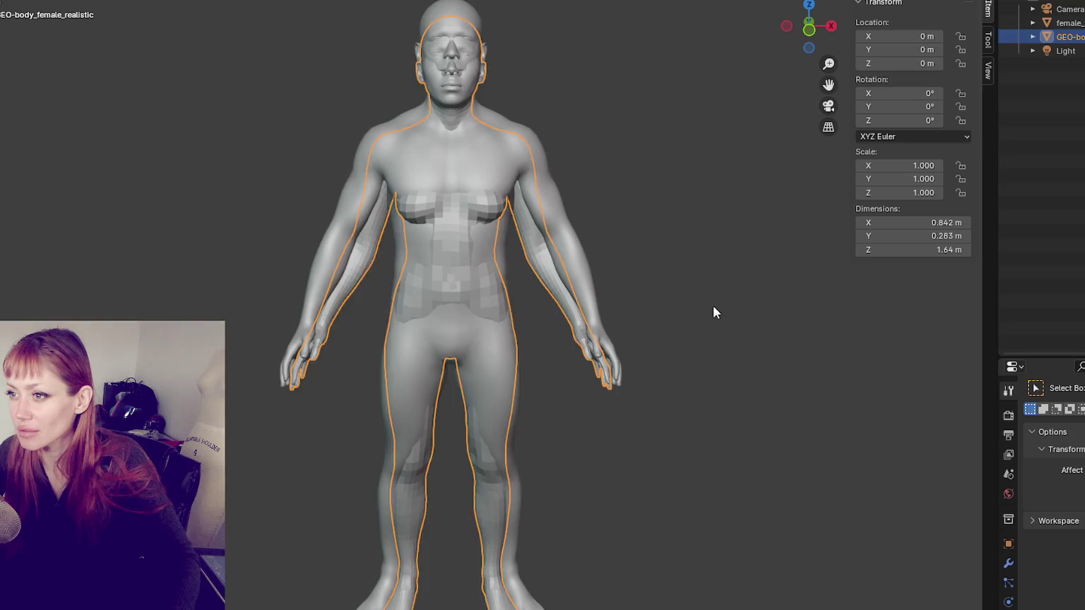
# Step: Grab the low-res female mesh but cancel the move, then dismiss the save window unsaved
pyautogui.click(712, 312)
pyautogui.click(418, 39)
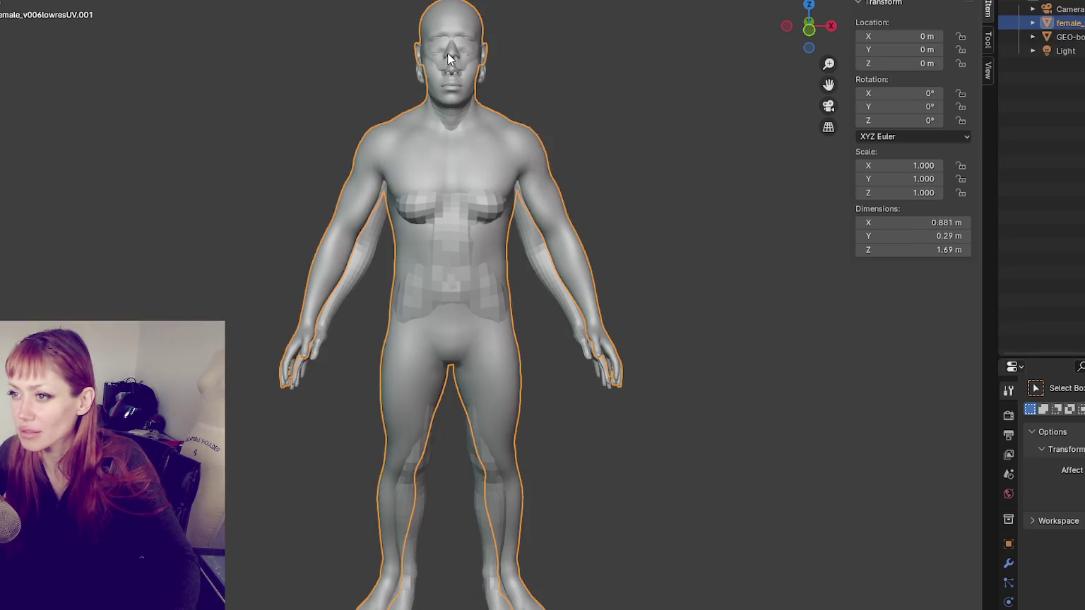
pyautogui.press('g')
pyautogui.press('Escape')
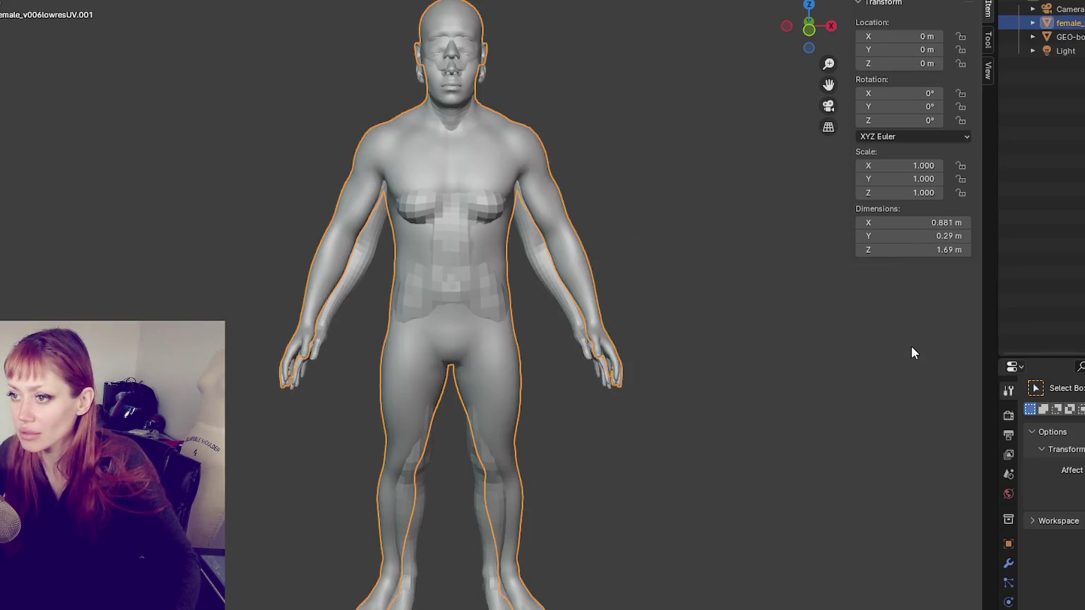
pyautogui.hotkey('ctrl', 's')
pyautogui.press('Escape')
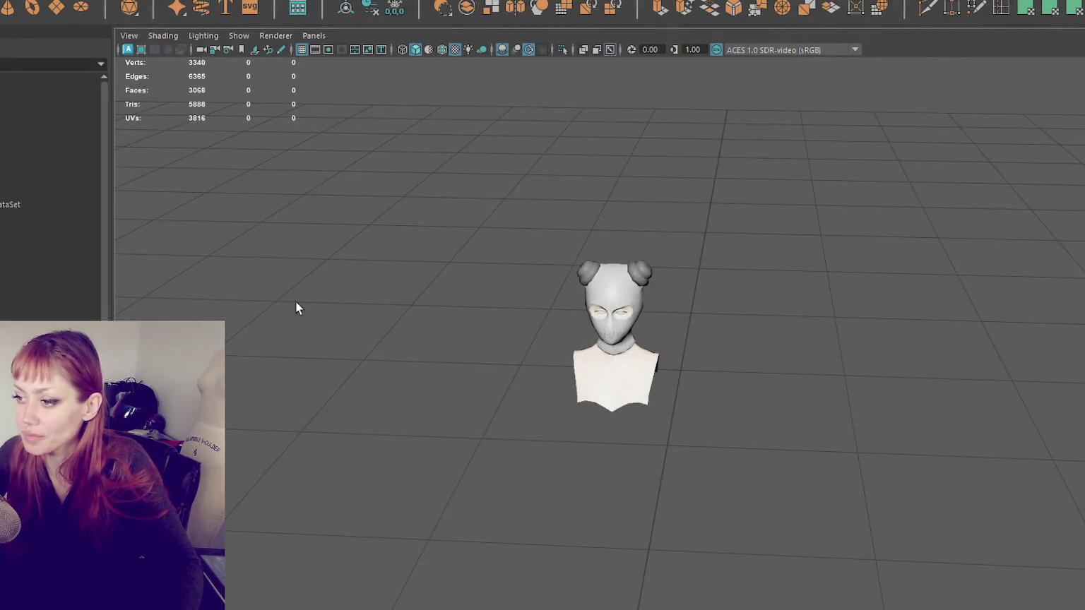
# Step: Open and dismiss the Windows Start menu with Maya's bust scene in view
pyautogui.press('super')
pyautogui.press('Escape')
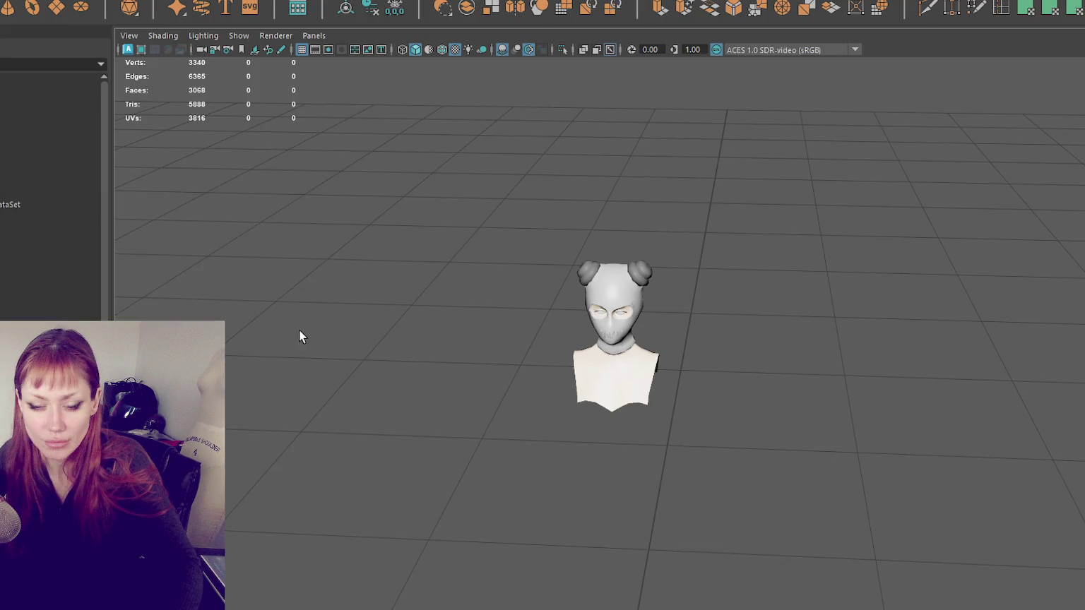
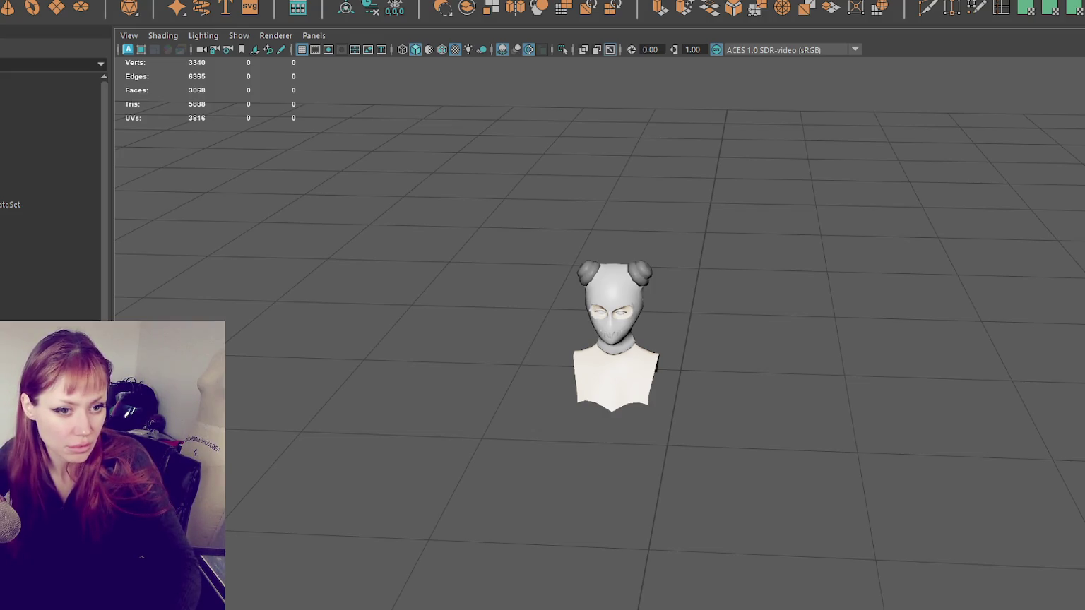
# Step: Switch from Maya to the Blender 4.0 sculpt scene with the two body figures
pyautogui.hotkey('alt', 'Tab')
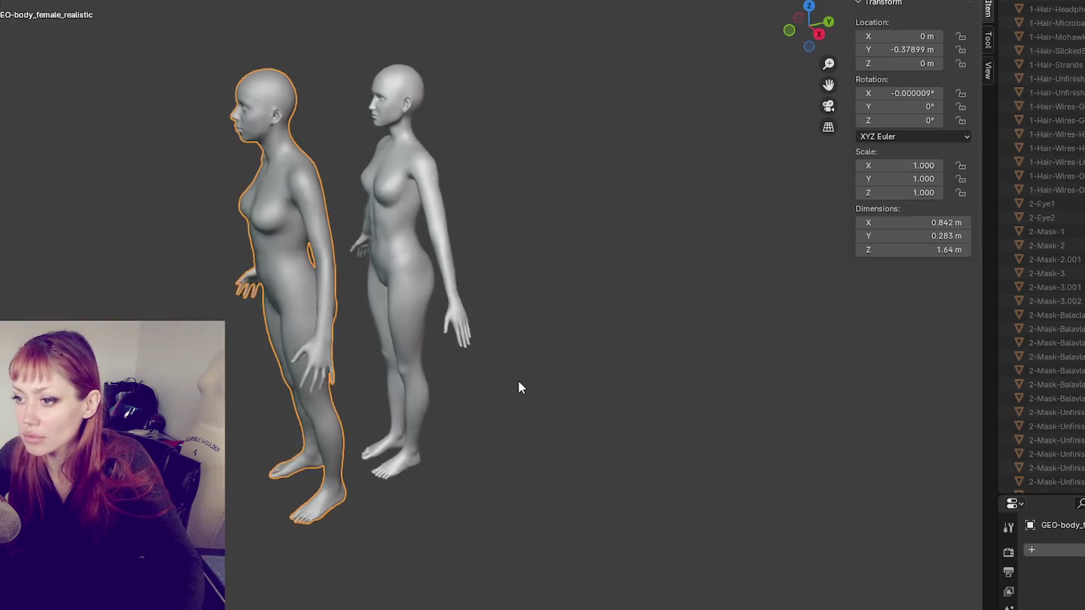
# Step: Clear the realistic female body's location so it sits at Y 0 m over the other figure
pyautogui.moveTo(518, 383)
pyautogui.mouseDown(button='middle')
pyautogui.moveTo(475, 353)
pyautogui.moveTo(601, 349)
pyautogui.moveTo(453, 353)
pyautogui.moveTo(636, 351)
pyautogui.moveTo(584, 338)
pyautogui.moveTo(589, 319)
pyautogui.moveTo(562, 321)
pyautogui.moveTo(678, 341)
pyautogui.moveTo(886, 351)
pyautogui.moveTo(814, 345)
pyautogui.moveTo(886, 361)
pyautogui.moveTo(918, 362)
pyautogui.moveTo(826, 353)
pyautogui.moveTo(935, 334)
pyautogui.moveTo(917, 351)
pyautogui.moveTo(910, 383)
pyautogui.moveTo(815, 320)
pyautogui.moveTo(795, 322)
pyautogui.moveTo(816, 338)
pyautogui.moveTo(918, 343)
pyautogui.moveTo(792, 340)
pyautogui.moveTo(816, 353)
pyautogui.moveTo(724, 357)
pyautogui.mouseUp(button='middle')
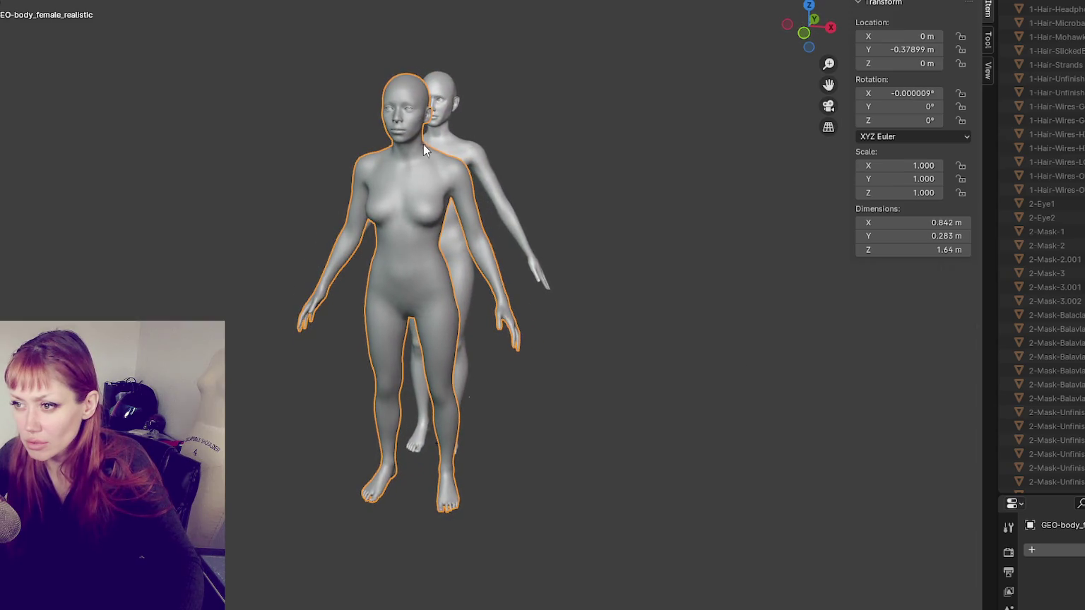
pyautogui.moveTo(511, 257)
pyautogui.mouseDown(button='middle')
pyautogui.moveTo(540, 247)
pyautogui.moveTo(355, 168)
pyautogui.moveTo(356, 185)
pyautogui.moveTo(588, 180)
pyautogui.moveTo(378, 191)
pyautogui.mouseUp(button='middle')
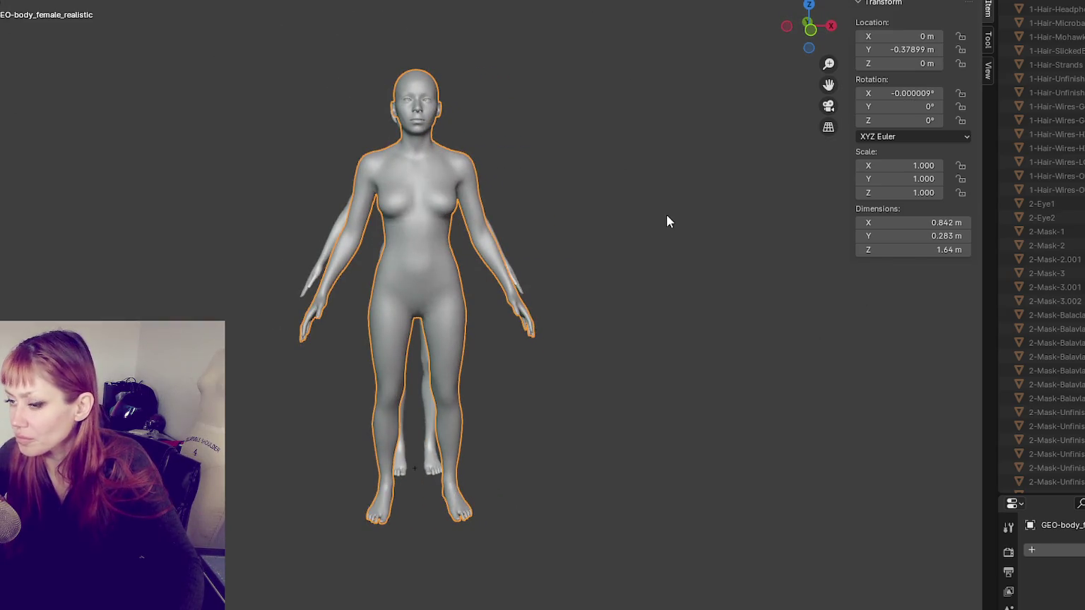
pyautogui.hotkey('alt', 'g')
# Step: Hide GEO-body_female_realistic and select the 0-Body figure in the Outliner
pyautogui.moveTo(645, 220); pyautogui.dragTo(632, 220, button='middle')
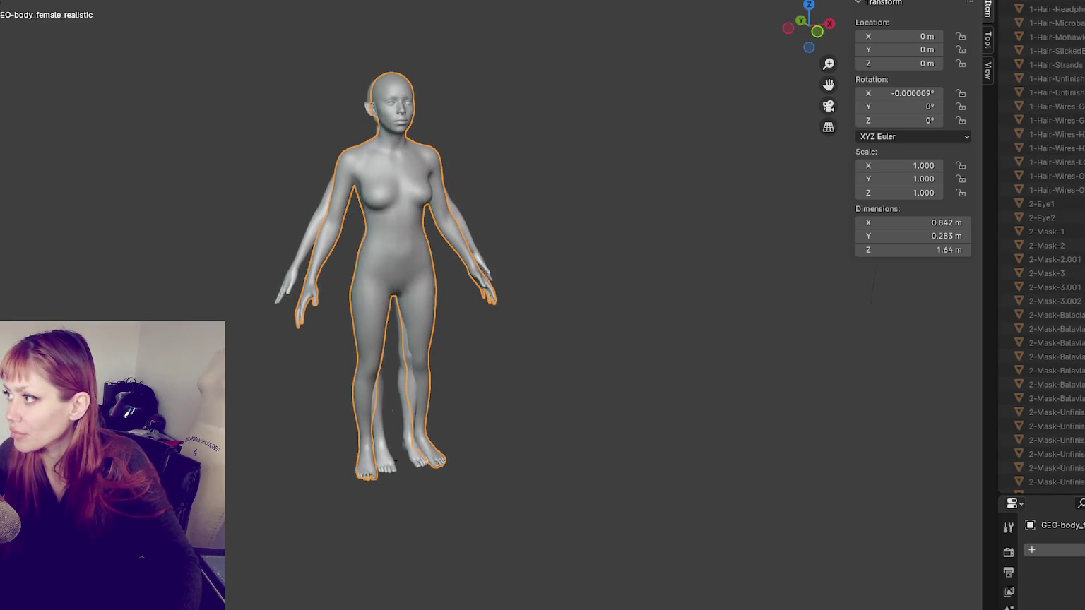
pyautogui.scroll(-5, 1045, 282)
pyautogui.scroll(-5, 1045, 283)
pyautogui.press('h')
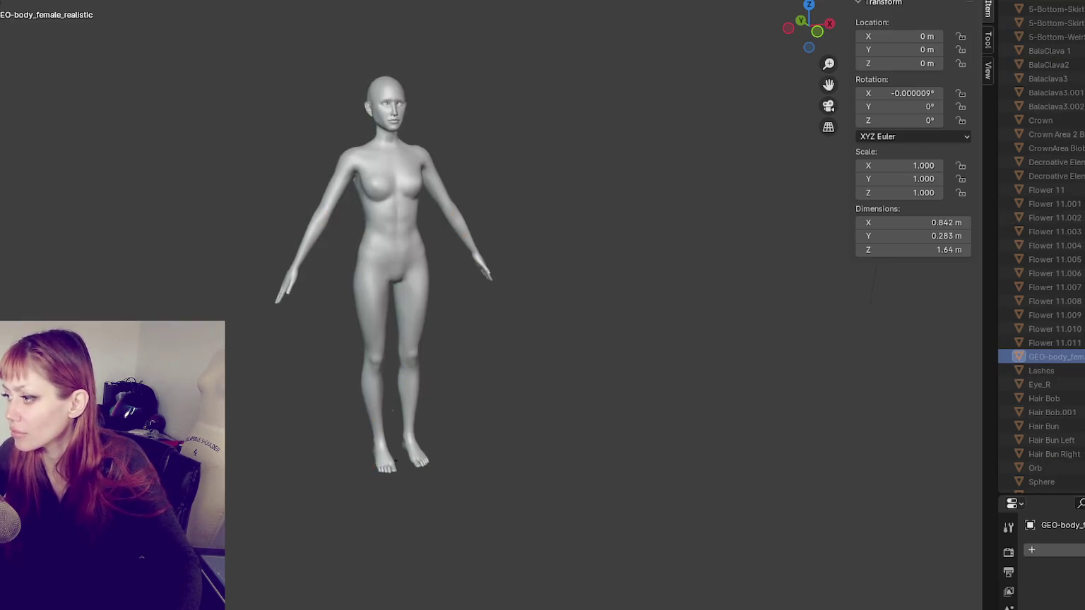
pyautogui.scroll(10, 1045, 212)
pyautogui.click(1052, 23)
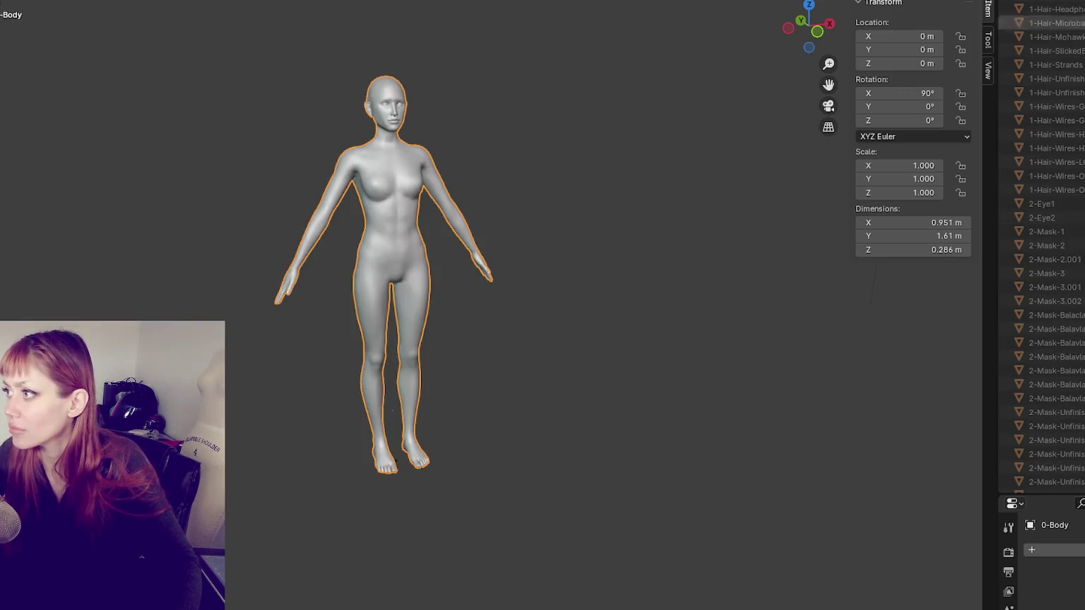
pyautogui.scroll(3, 497, 134)
pyautogui.moveTo(496, 133)
pyautogui.keyDown('shift'); pyautogui.mouseDown(button='middle')
pyautogui.moveTo(589, 295)
pyautogui.moveTo(539, 290)
pyautogui.mouseUp(button='middle'); pyautogui.keyUp('shift')
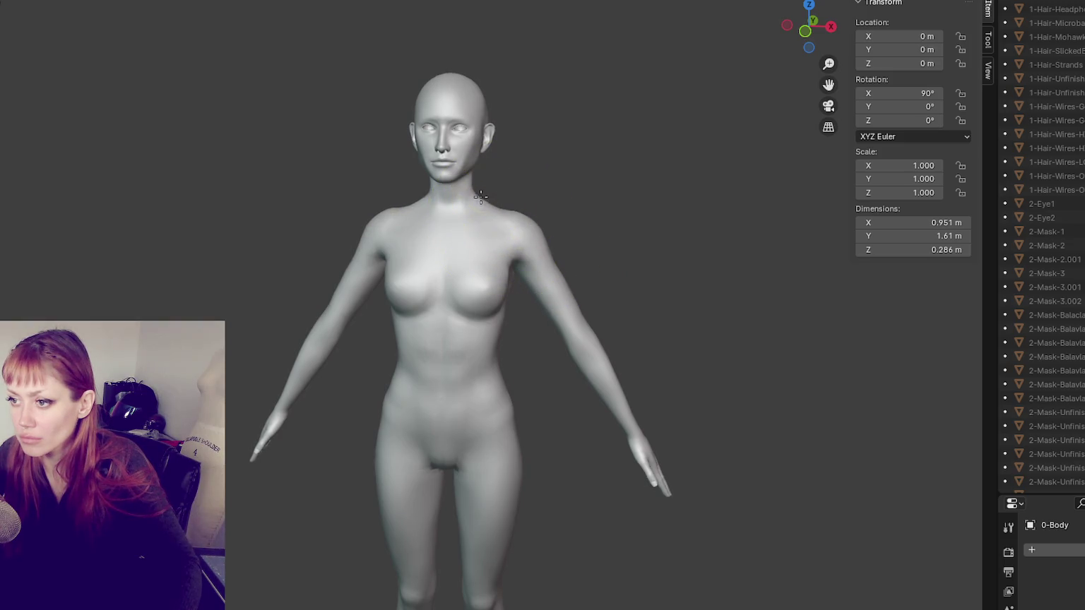
pyautogui.moveTo(507, 212)
pyautogui.mouseDown(button='middle')
pyautogui.moveTo(765, 189)
pyautogui.moveTo(606, 189)
pyautogui.moveTo(656, 194)
pyautogui.mouseUp(button='middle')
pyautogui.scroll(-3, 569, 247)
pyautogui.moveTo(569, 247)
pyautogui.mouseDown(button='middle')
pyautogui.moveTo(731, 242)
pyautogui.moveTo(503, 273)
pyautogui.moveTo(358, 174)
pyautogui.moveTo(395, 278)
pyautogui.mouseUp(button='middle')
pyautogui.scroll(5, 454, 253)
pyautogui.scroll(2, 443, 227)
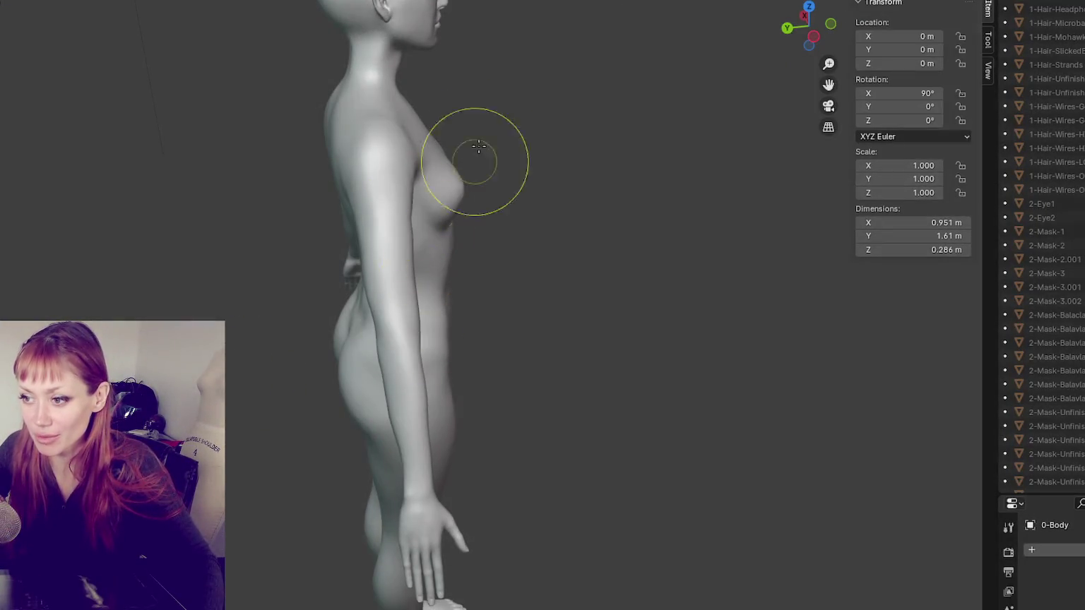
pyautogui.scroll(-3, 436, 235)
pyautogui.scroll(-2, 581, 300)
pyautogui.moveTo(581, 300); pyautogui.dragTo(552, 300, button='middle')
pyautogui.scroll(5, 541, 335)
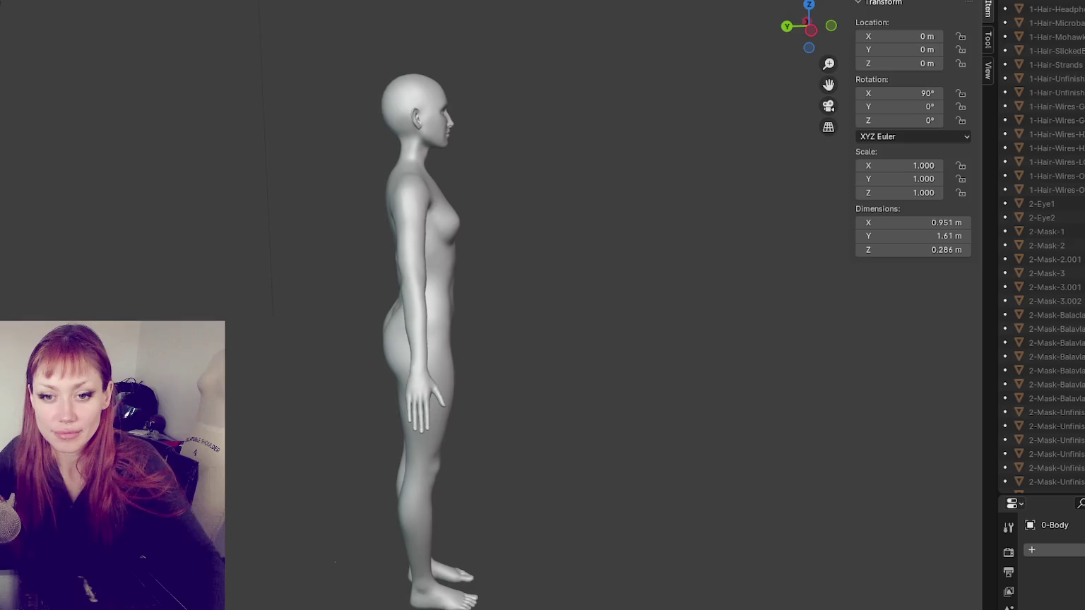
pyautogui.press('KP_1')
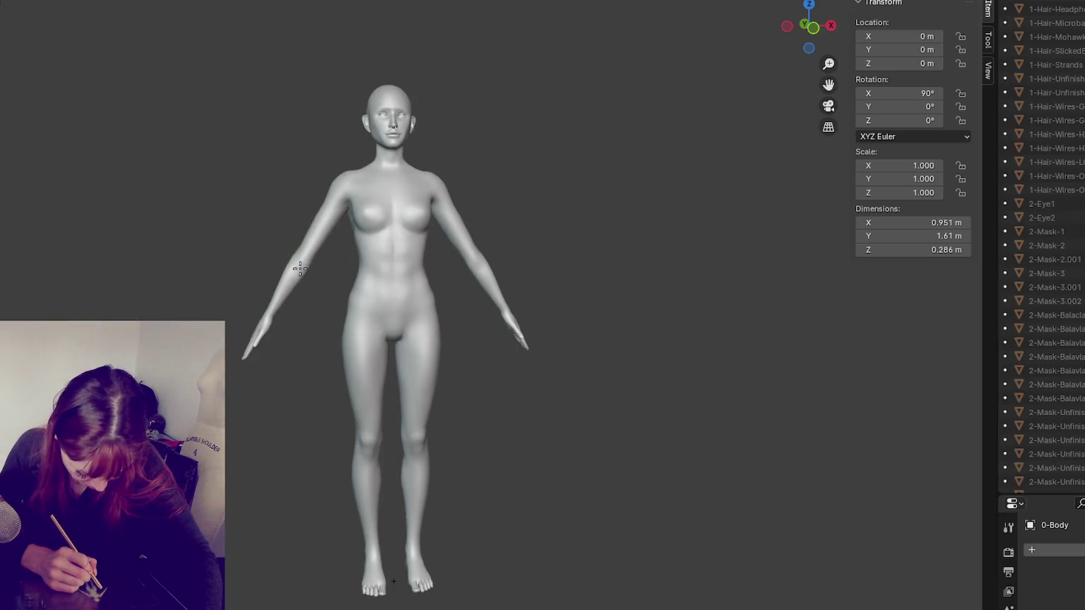
# Step: Brush over the side of the figure's upper arm from a front three-quarter view
pyautogui.moveTo(323, 245); pyautogui.dragTo(308, 245)
pyautogui.moveTo(380, 238)
pyautogui.mouseDown(button='middle')
pyautogui.moveTo(508, 283)
pyautogui.moveTo(557, 283)
pyautogui.mouseUp(button='middle')
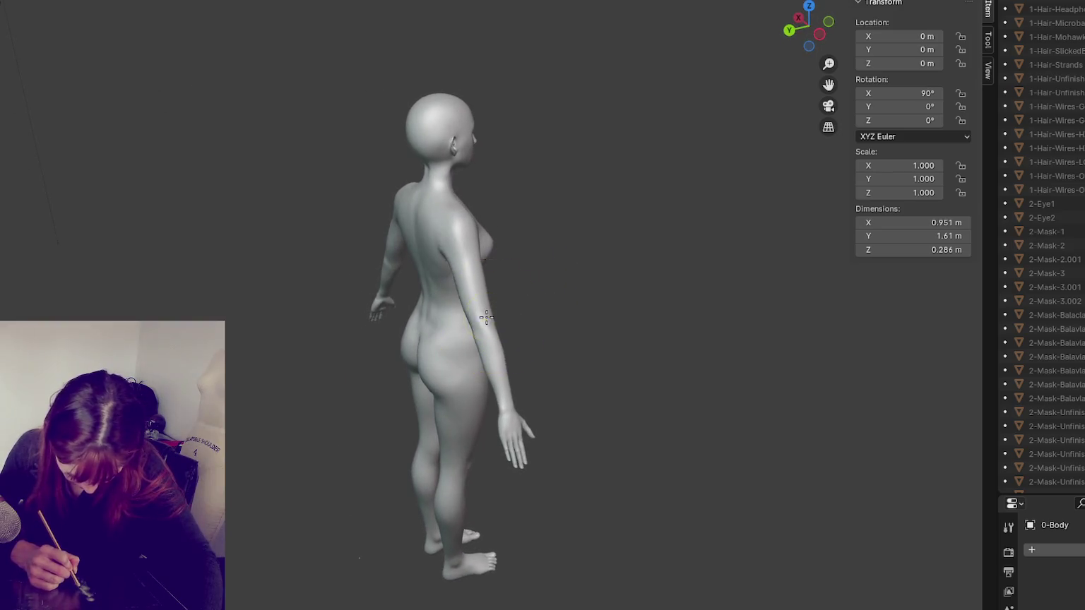
pyautogui.moveTo(497, 320); pyautogui.dragTo(483, 332)
pyautogui.moveTo(485, 338)
pyautogui.mouseDown(button='middle')
pyautogui.moveTo(367, 388)
pyautogui.moveTo(404, 386)
pyautogui.mouseUp(button='middle')
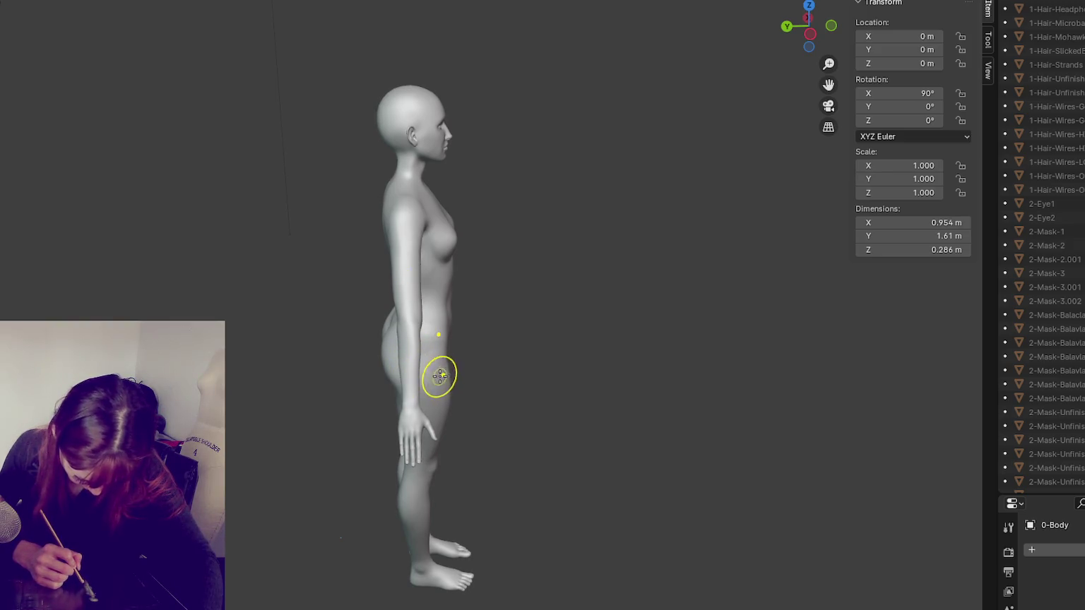
pyautogui.scroll(5, 351, 322)
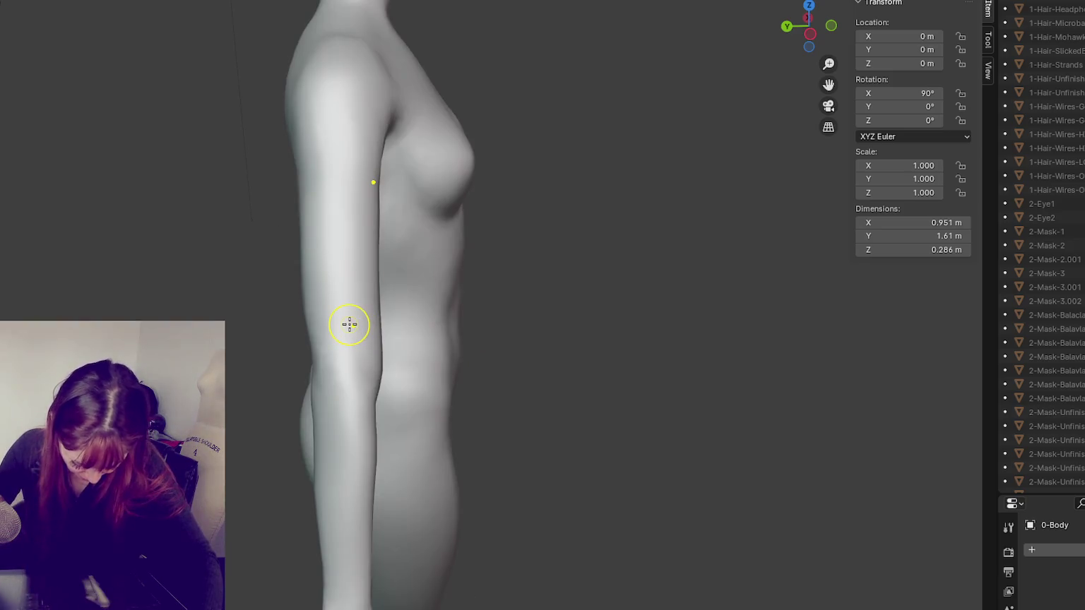
pyautogui.moveTo(350, 322)
pyautogui.mouseDown(button='middle')
pyautogui.moveTo(359, 382)
pyautogui.moveTo(421, 399)
pyautogui.mouseUp(button='middle')
pyautogui.moveTo(453, 365); pyautogui.dragTo(427, 411, button='middle')
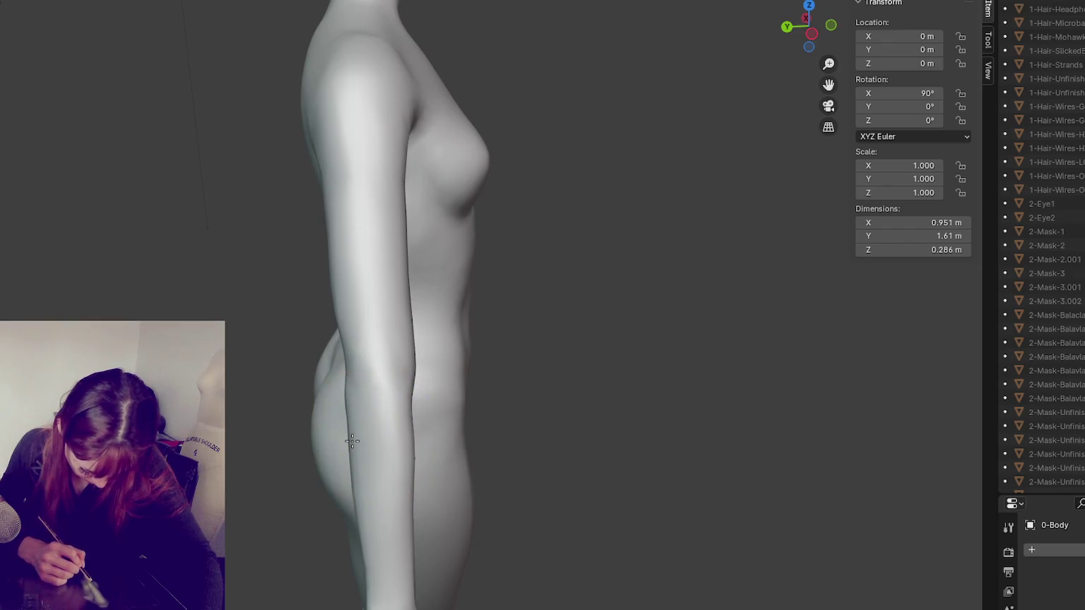
pyautogui.moveTo(372, 393); pyautogui.dragTo(373, 372)
# Step: Sculpt the torso side under the arm, then undo a shoulder smoothing stroke
pyautogui.moveTo(354, 370); pyautogui.dragTo(436, 363, button='middle')
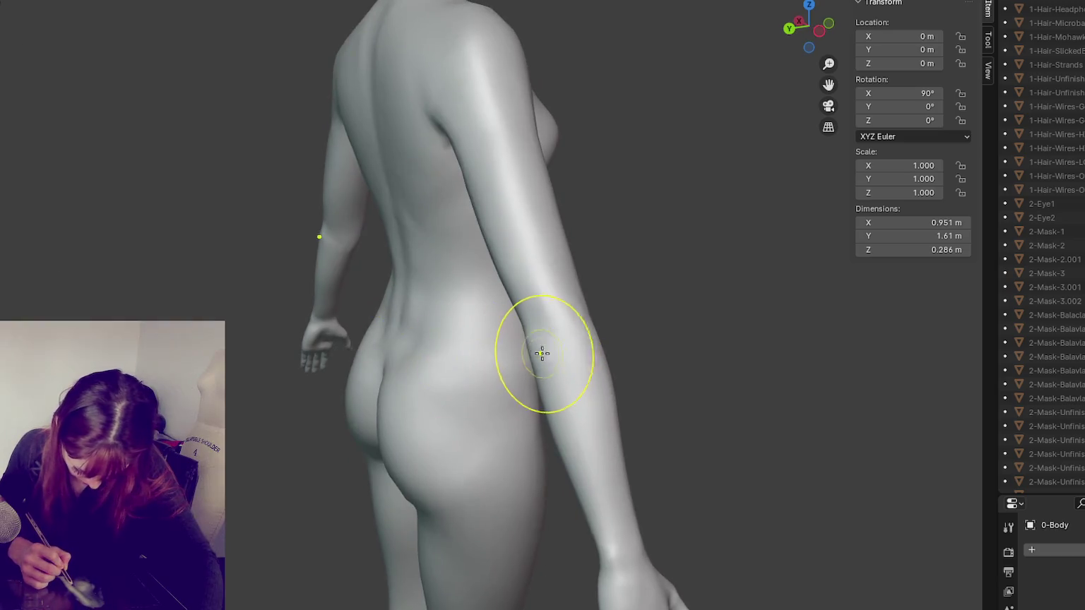
pyautogui.moveTo(600, 416); pyautogui.dragTo(600, 394, button='middle')
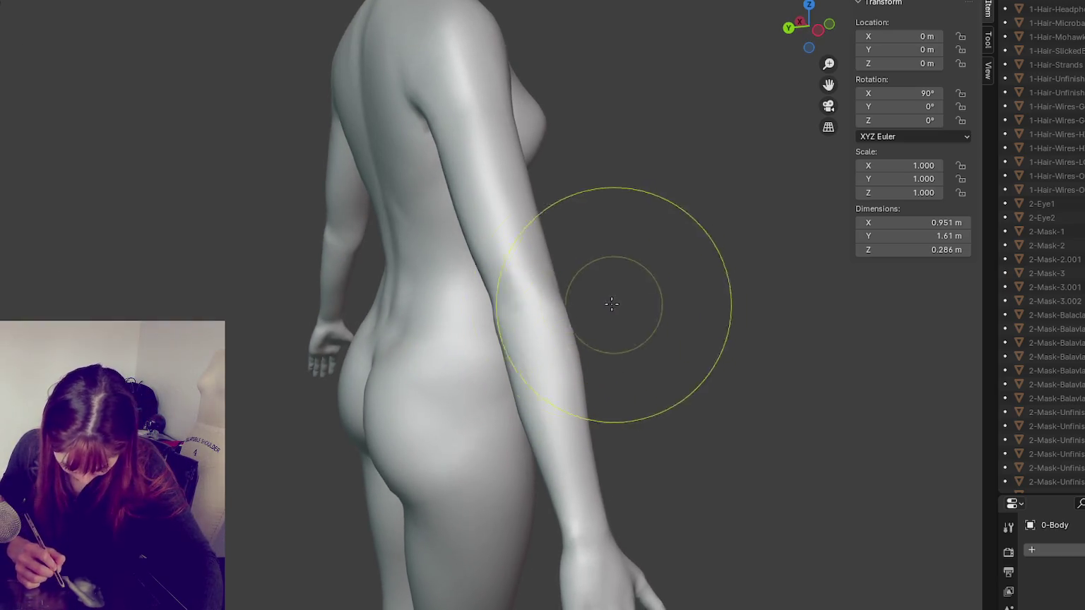
pyautogui.moveTo(634, 346); pyautogui.dragTo(618, 356, button='middle')
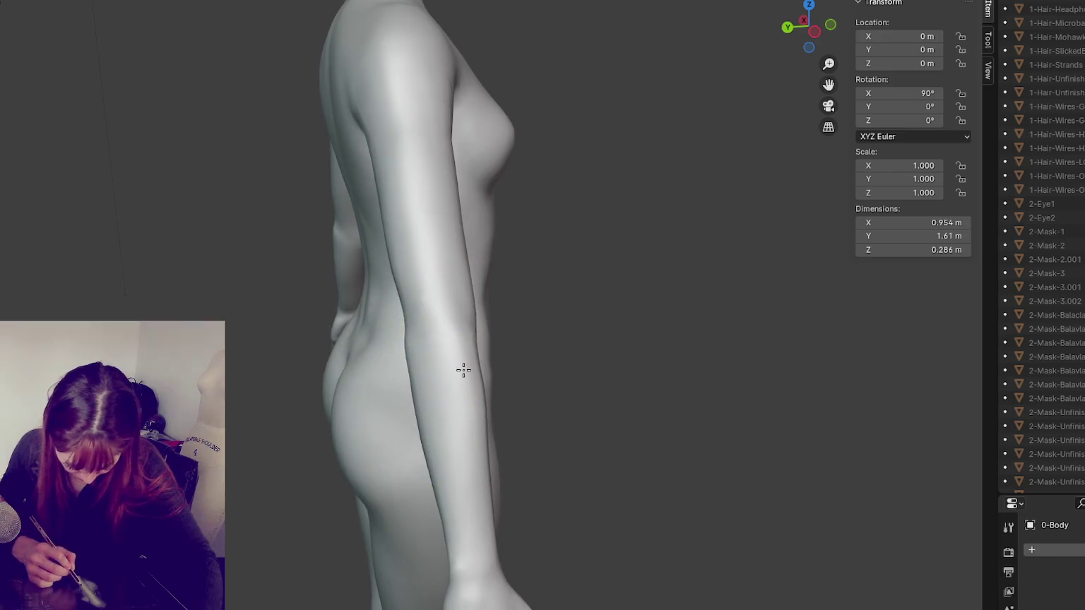
pyautogui.moveTo(484, 353); pyautogui.dragTo(451, 338)
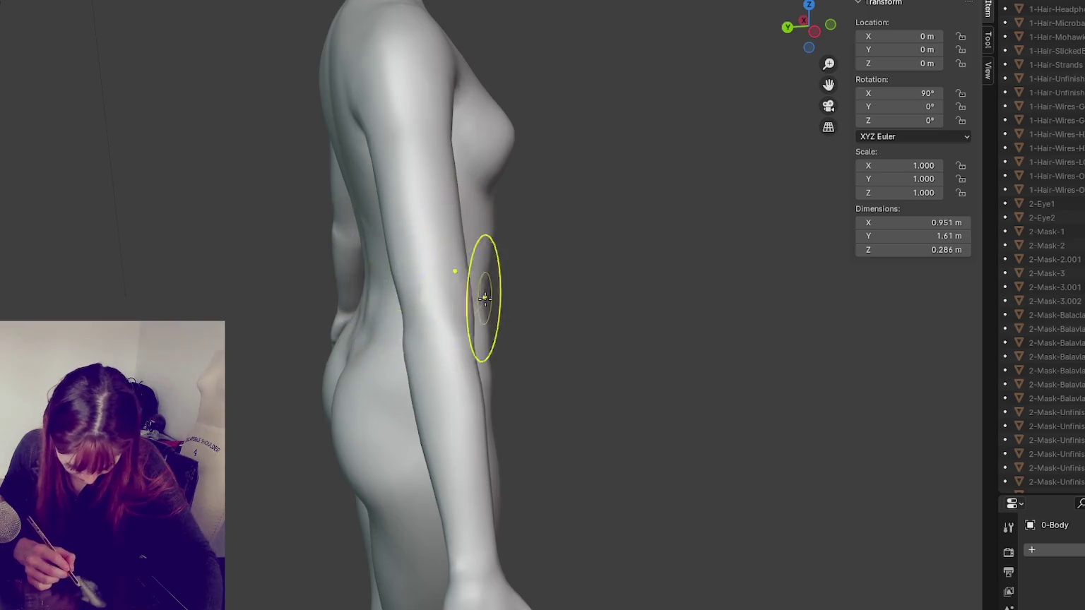
pyautogui.moveTo(484, 295); pyautogui.dragTo(454, 301, button='middle')
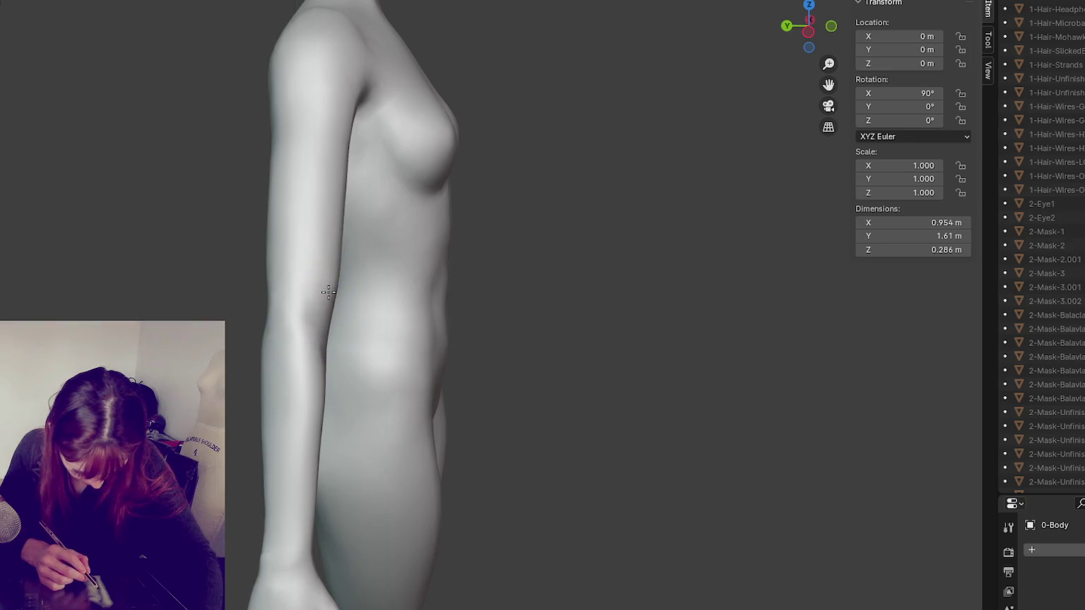
pyautogui.moveTo(348, 127)
pyautogui.mouseDown()
pyautogui.moveTo(332, 113)
pyautogui.moveTo(371, 106)
pyautogui.mouseUp()
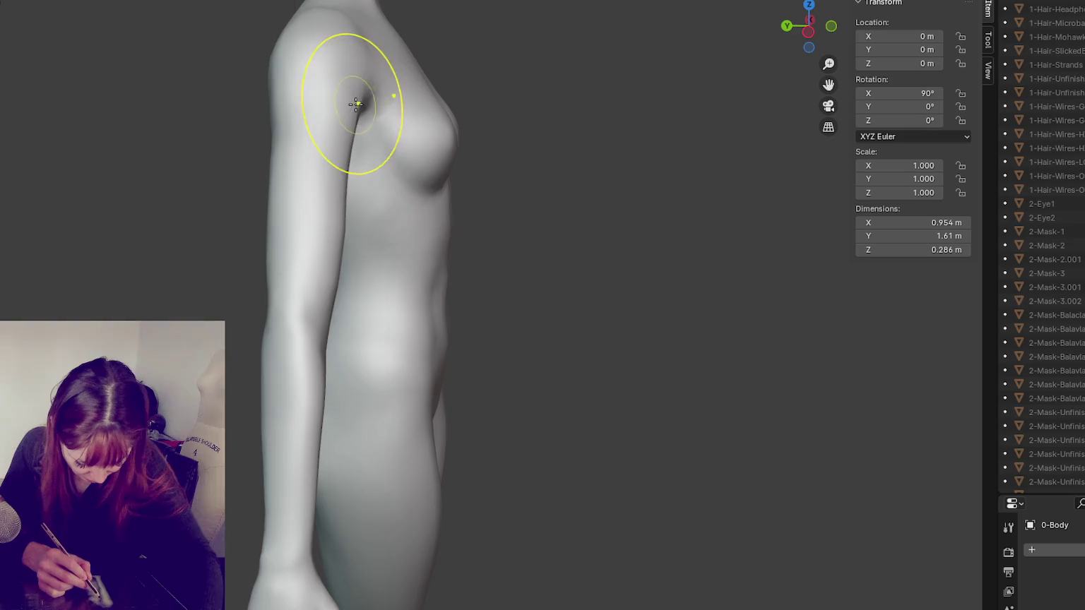
pyautogui.hotkey('ctrl', 'z')
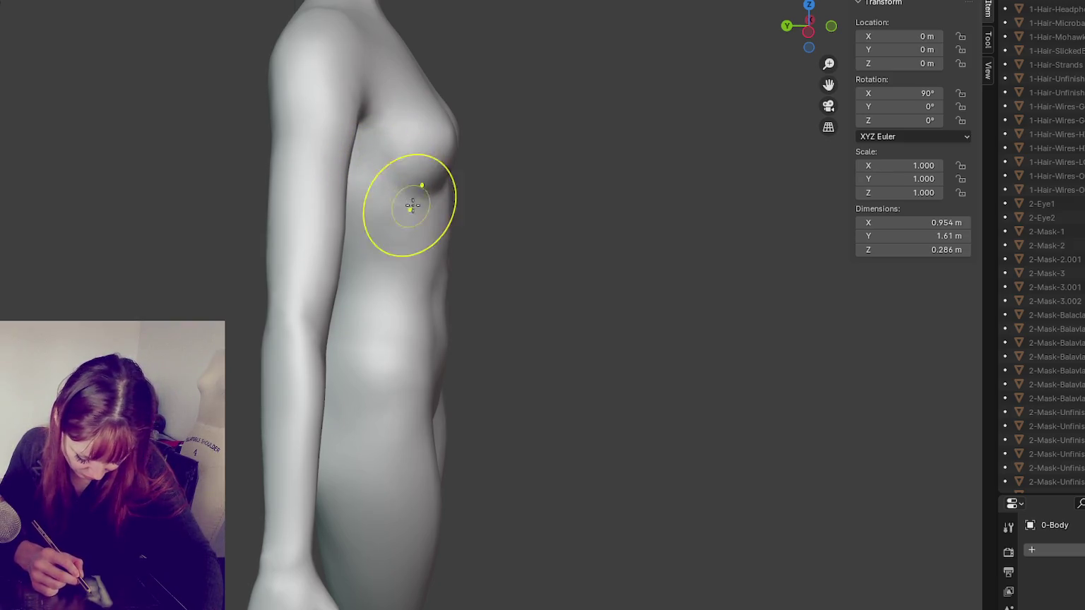
# Step: Sculpt the underarm so the arm sits slightly outward and reshape the shoulder and upper arm
pyautogui.moveTo(376, 171)
pyautogui.mouseDown(button='middle')
pyautogui.moveTo(363, 203)
pyautogui.moveTo(344, 208)
pyautogui.moveTo(308, 189)
pyautogui.mouseUp(button='middle')
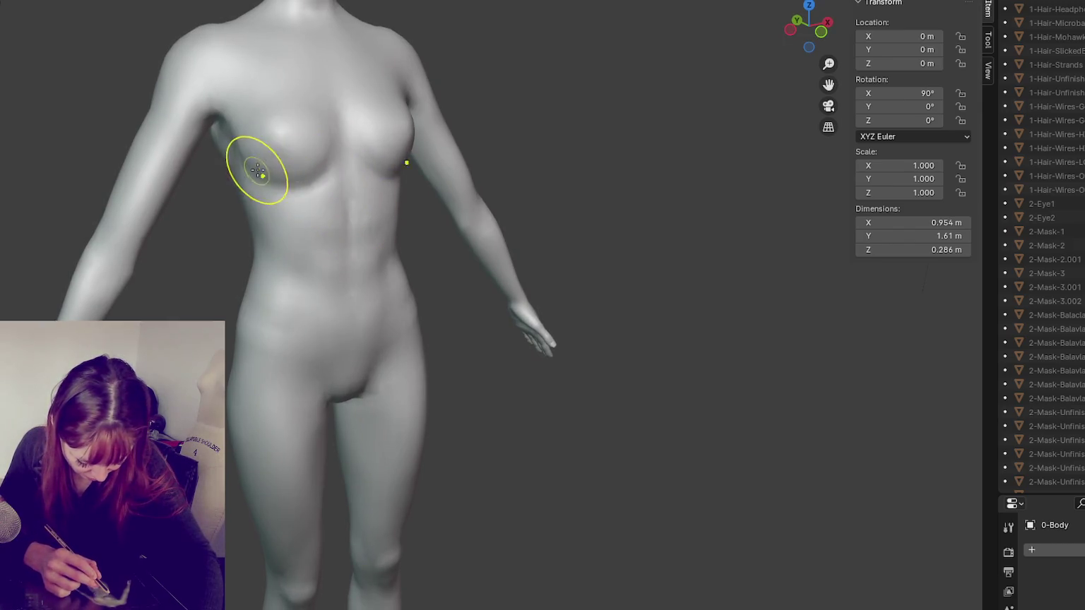
pyautogui.moveTo(413, 222); pyautogui.dragTo(412, 205)
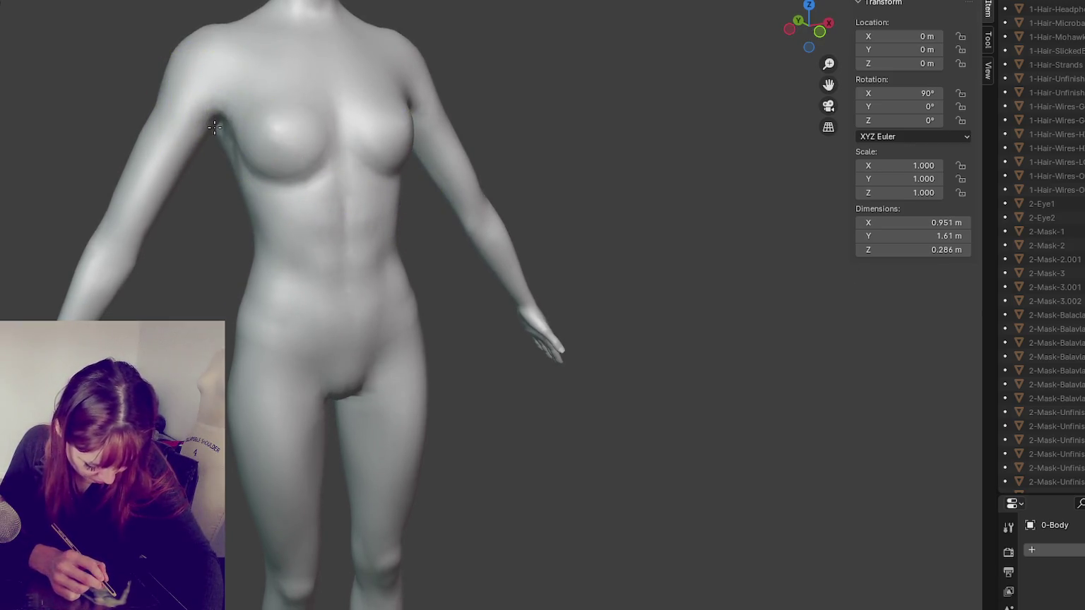
pyautogui.moveTo(205, 97); pyautogui.dragTo(188, 179)
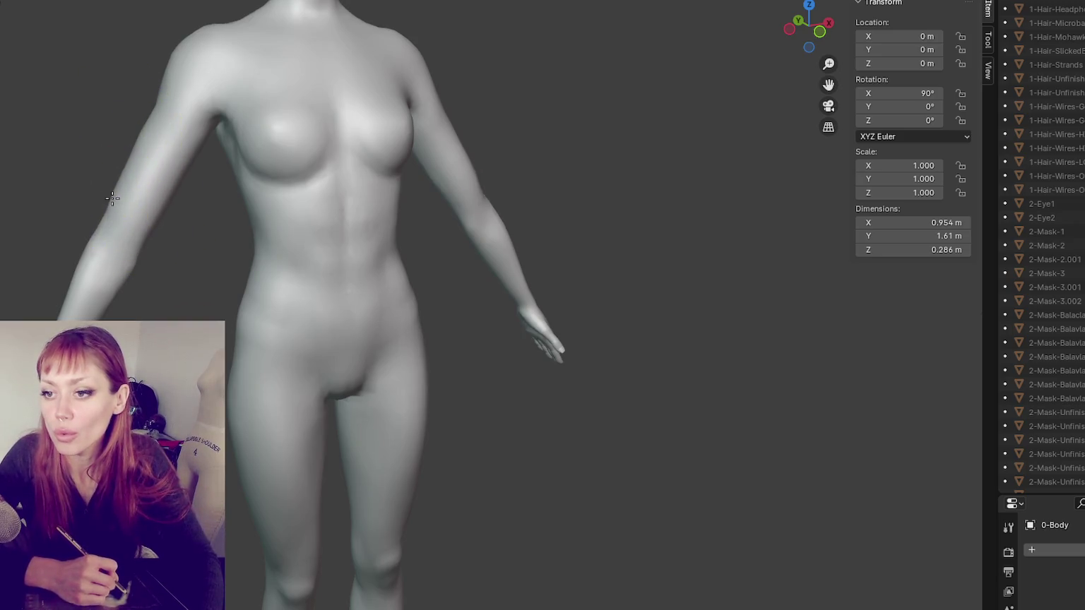
pyautogui.scroll(-3, 148, 116)
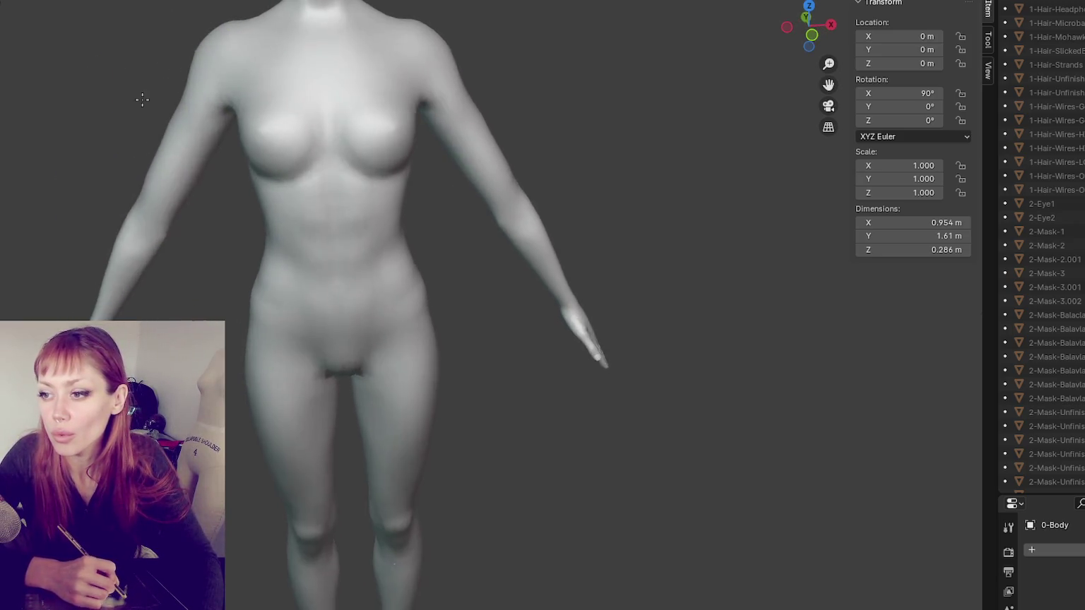
# Step: Reshape the forearm just above the hand from a rear side view
pyautogui.moveTo(140, 106); pyautogui.dragTo(252, 52, button='middle')
pyautogui.scroll(3, 252, 53)
pyautogui.scroll(-2, 278, 334)
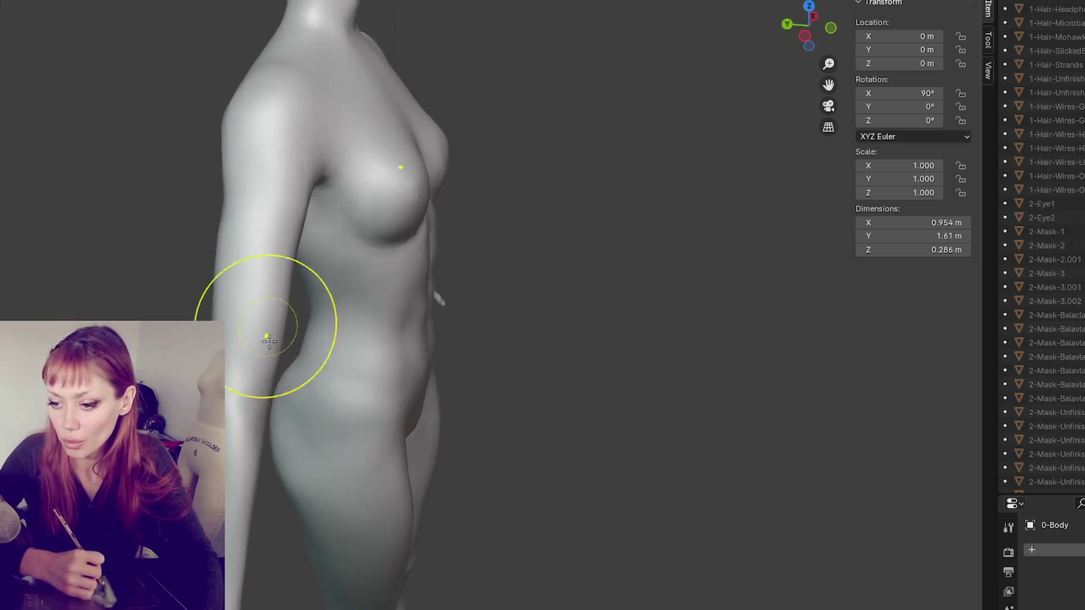
pyautogui.scroll(-2, 303, 460)
pyautogui.scroll(3, 434, 181)
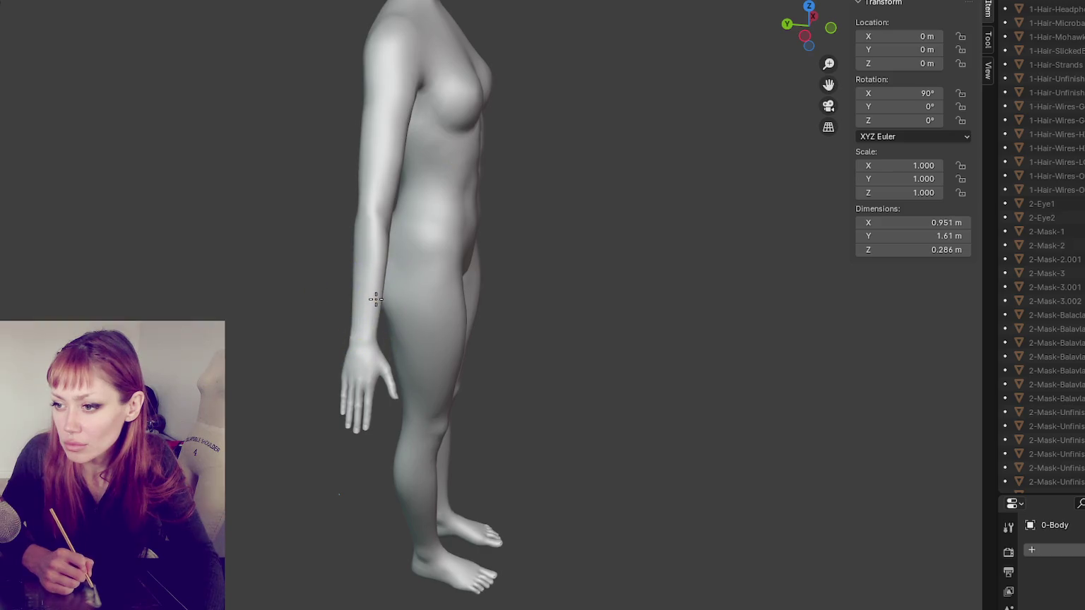
pyautogui.click(375, 313)
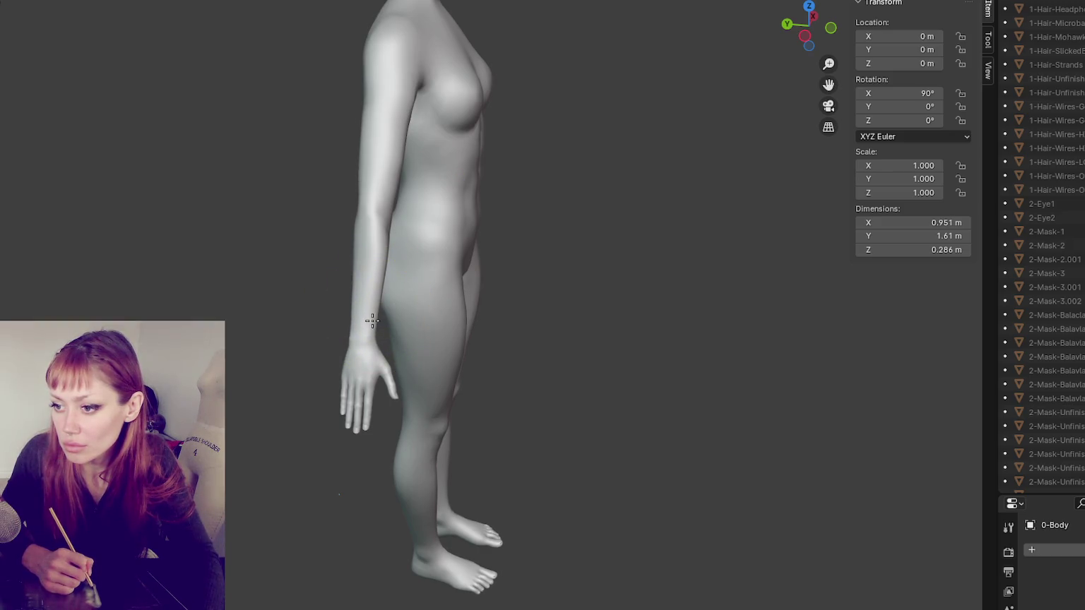
pyautogui.moveTo(358, 326); pyautogui.dragTo(378, 301)
pyautogui.moveTo(377, 302); pyautogui.dragTo(489, 263, button='middle')
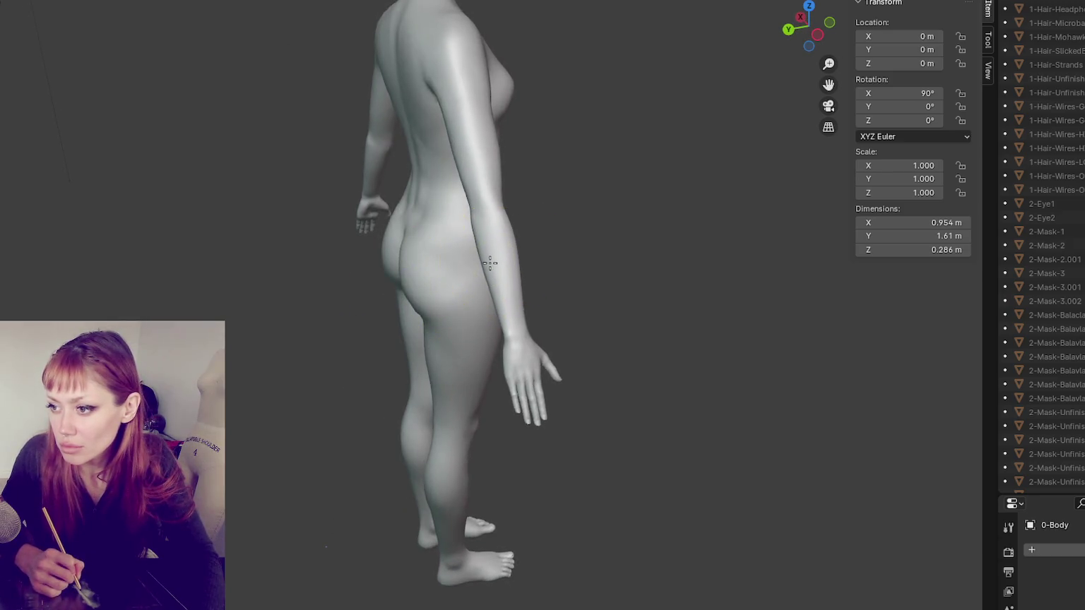
pyautogui.moveTo(495, 282)
pyautogui.mouseDown()
pyautogui.moveTo(515, 402)
pyautogui.moveTo(465, 207)
pyautogui.mouseUp()
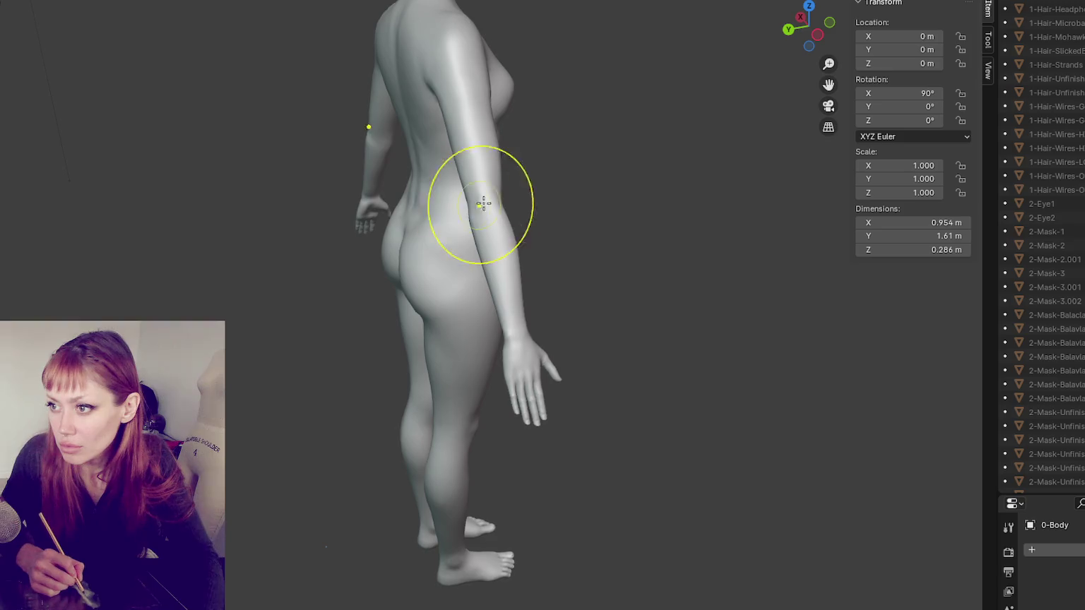
# Step: Reshape both arms symmetrically from the front, working along the left upper arm
pyautogui.moveTo(484, 210); pyautogui.dragTo(358, 194, button='middle')
pyautogui.moveTo(358, 194); pyautogui.dragTo(253, 215)
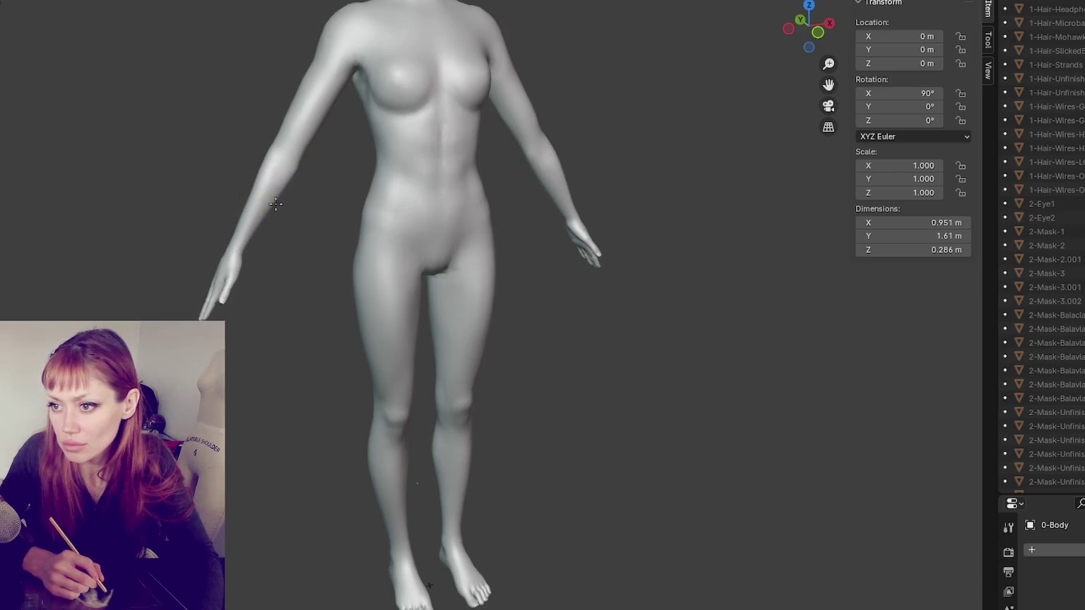
pyautogui.moveTo(305, 164); pyautogui.dragTo(311, 135)
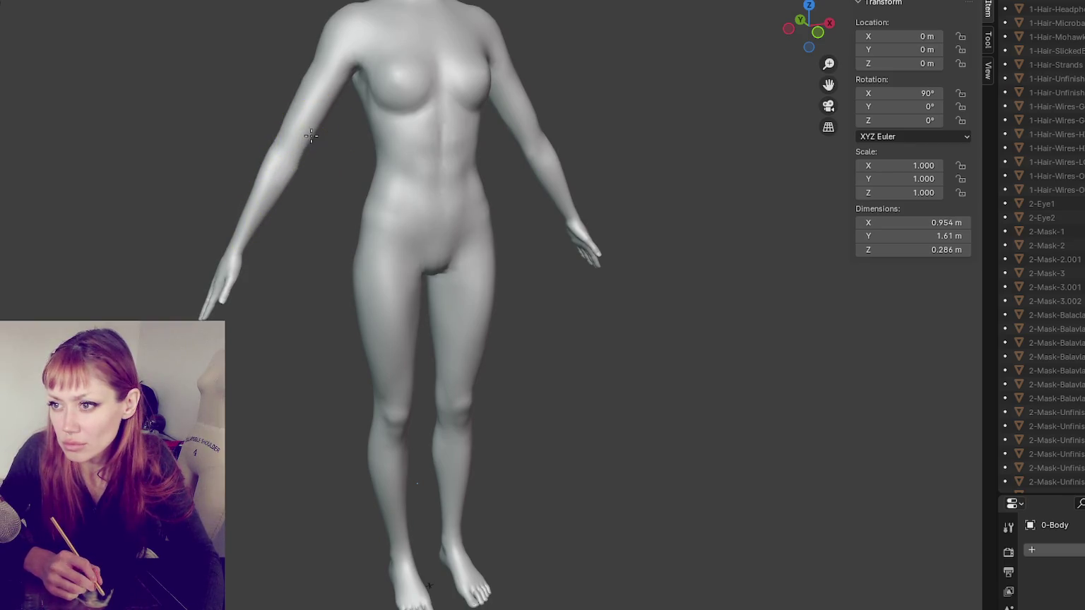
pyautogui.moveTo(346, 133); pyautogui.dragTo(278, 138, button='middle')
pyautogui.moveTo(279, 139); pyautogui.dragTo(342, 151)
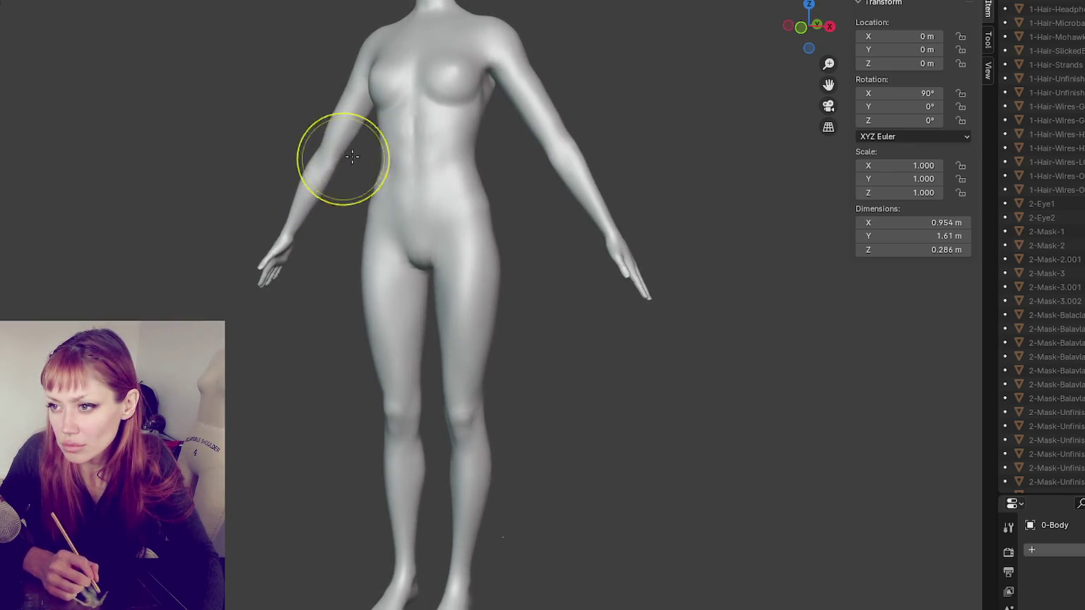
pyautogui.moveTo(360, 166)
pyautogui.mouseDown(button='middle')
pyautogui.moveTo(305, 145)
pyautogui.moveTo(279, 150)
pyautogui.mouseUp(button='middle')
# Step: Undo two unwanted arm strokes and check the figure from the side and back
pyautogui.moveTo(412, 195)
pyautogui.mouseDown()
pyautogui.moveTo(465, 114)
pyautogui.moveTo(477, 175)
pyautogui.mouseUp()
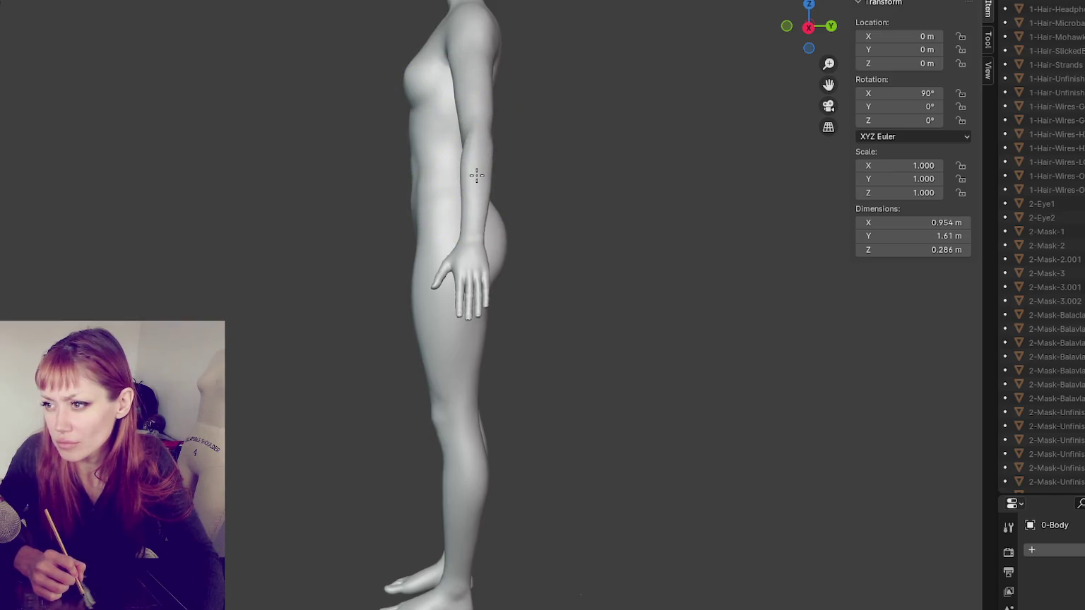
pyautogui.hotkey('ctrl', 'z')
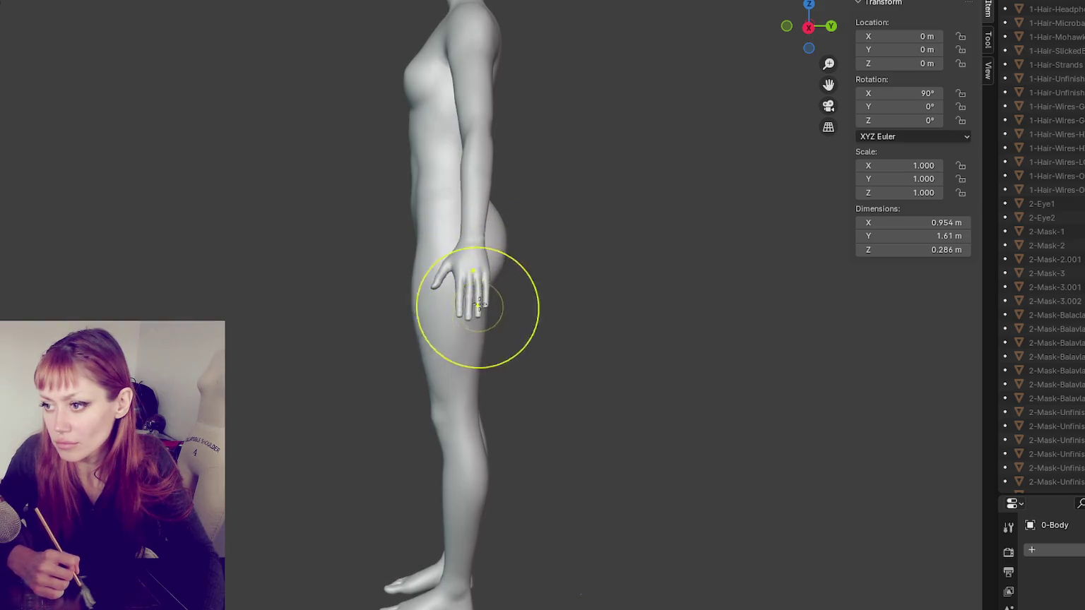
pyautogui.moveTo(477, 310); pyautogui.dragTo(475, 312, button='middle')
pyautogui.hotkey('ctrl', 'z')
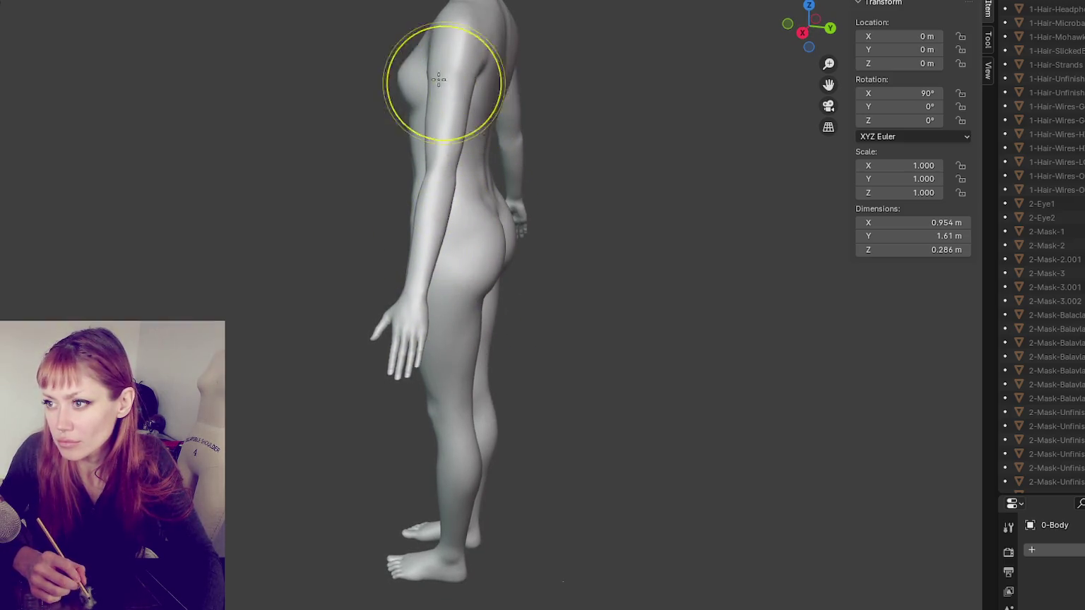
pyautogui.moveTo(431, 65)
pyautogui.mouseDown(button='middle')
pyautogui.moveTo(467, 72)
pyautogui.moveTo(476, 143)
pyautogui.mouseUp(button='middle')
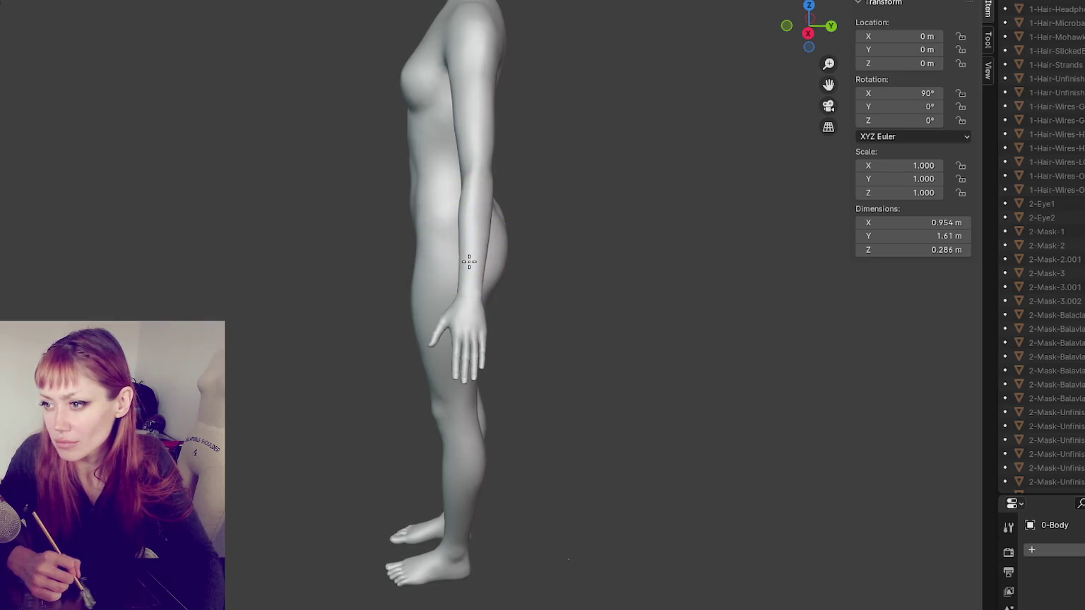
pyautogui.moveTo(463, 246); pyautogui.dragTo(411, 227, button='middle')
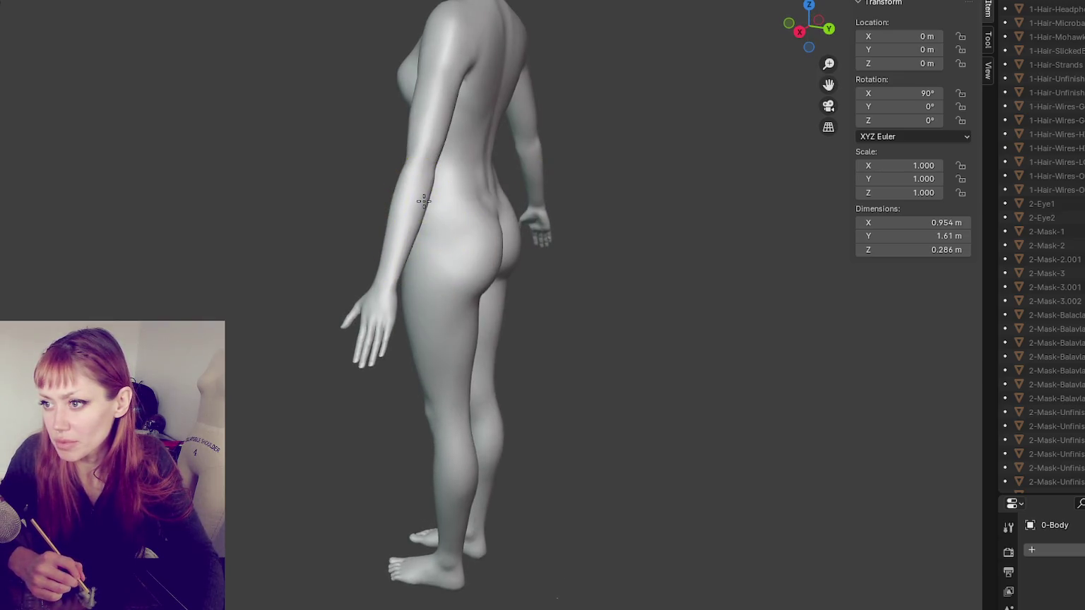
pyautogui.moveTo(447, 129)
pyautogui.mouseDown(button='middle')
pyautogui.moveTo(426, 78)
pyautogui.moveTo(581, 65)
pyautogui.moveTo(472, 73)
pyautogui.moveTo(562, 66)
pyautogui.mouseUp(button='middle')
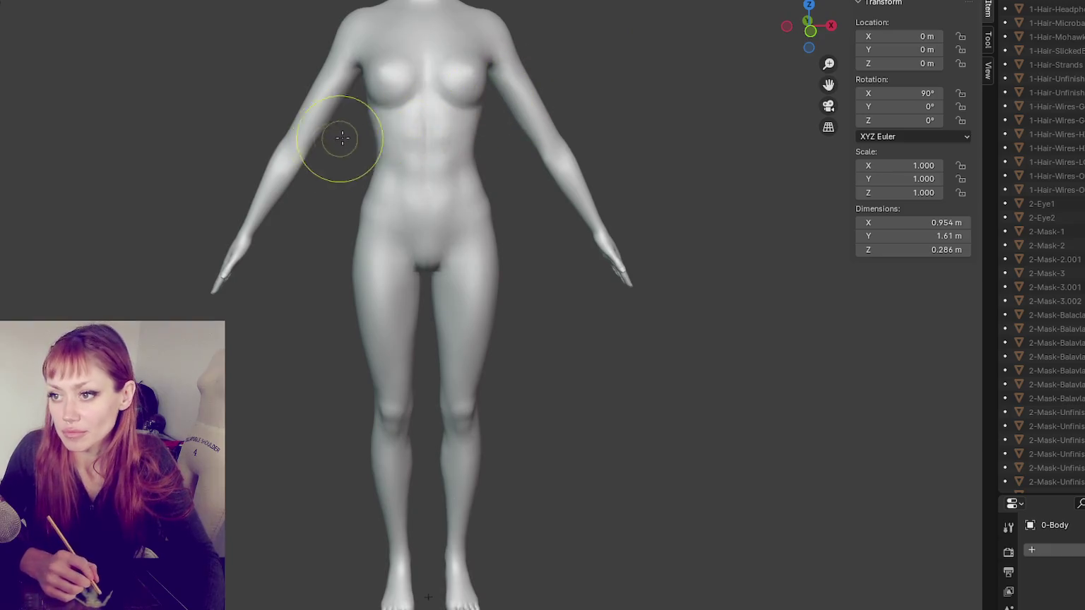
# Step: Try pulling both upper arms slightly inward, then undo the stroke
pyautogui.moveTo(339, 138); pyautogui.dragTo(343, 134, button='middle')
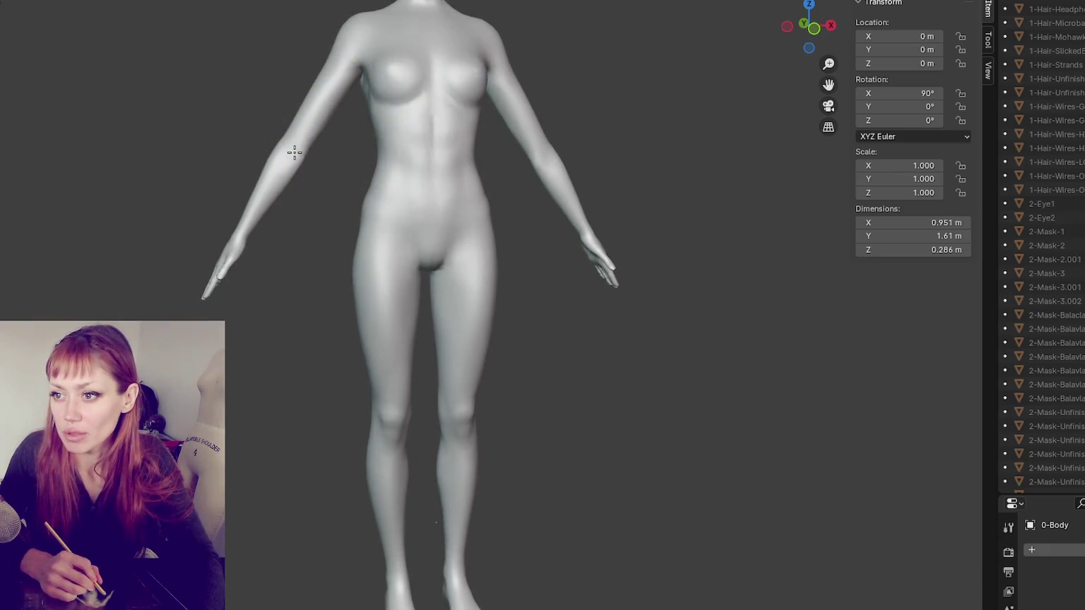
pyautogui.moveTo(509, 97)
pyautogui.mouseDown(button='middle')
pyautogui.moveTo(511, 78)
pyautogui.moveTo(356, 90)
pyautogui.moveTo(537, 75)
pyautogui.moveTo(794, 73)
pyautogui.moveTo(505, 85)
pyautogui.moveTo(423, 379)
pyautogui.moveTo(649, 236)
pyautogui.moveTo(625, 222)
pyautogui.moveTo(485, 209)
pyautogui.moveTo(346, 230)
pyautogui.moveTo(261, 223)
pyautogui.moveTo(646, 241)
pyautogui.moveTo(575, 219)
pyautogui.moveTo(213, 230)
pyautogui.moveTo(554, 237)
pyautogui.moveTo(320, 233)
pyautogui.mouseUp(button='middle')
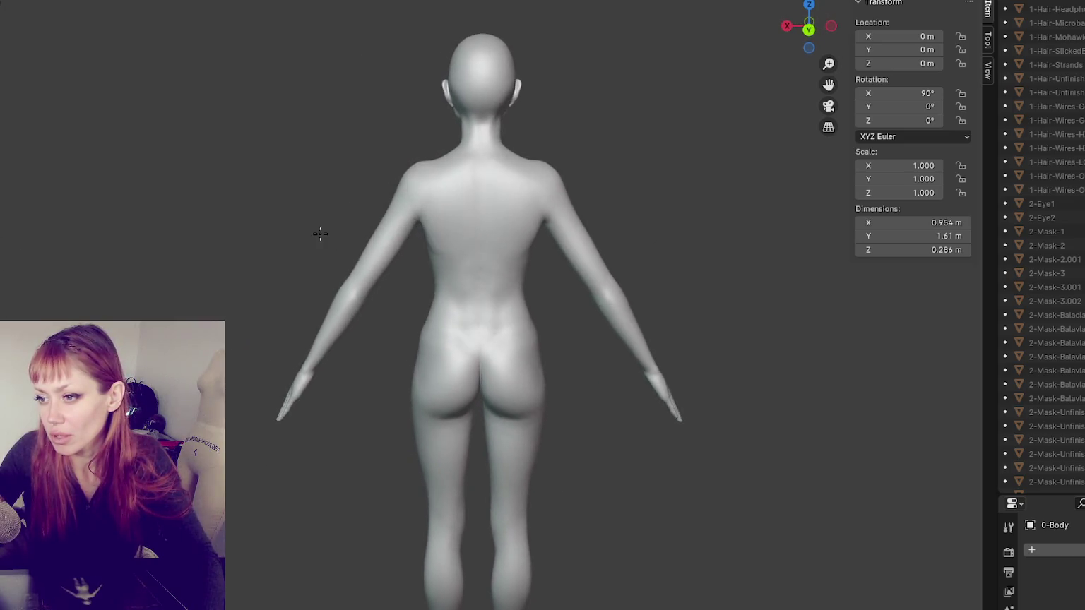
pyautogui.moveTo(339, 233); pyautogui.dragTo(389, 225)
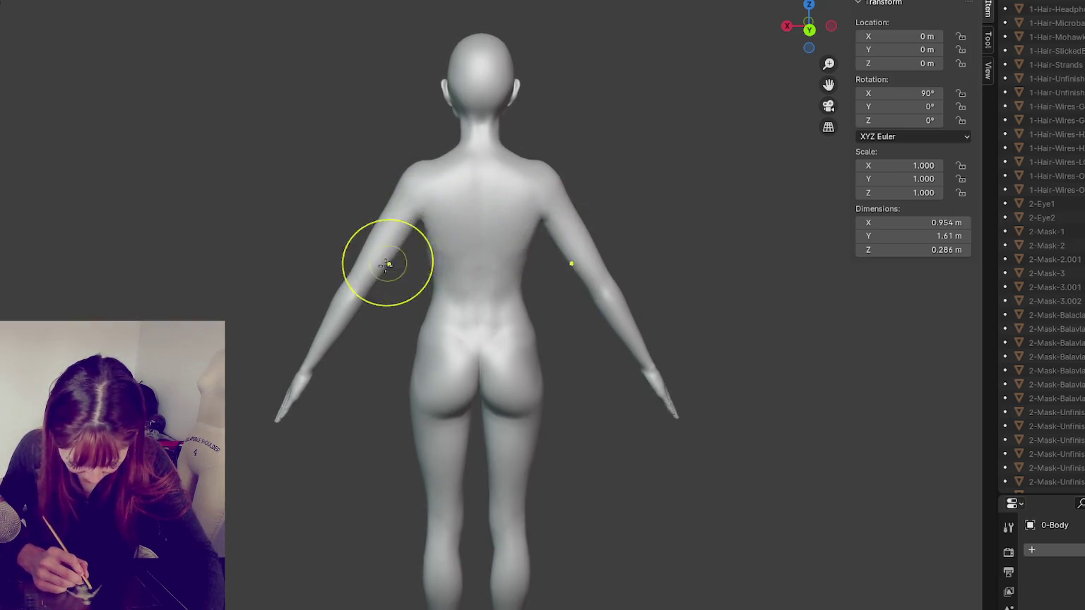
pyautogui.hotkey('ctrl', 'z')
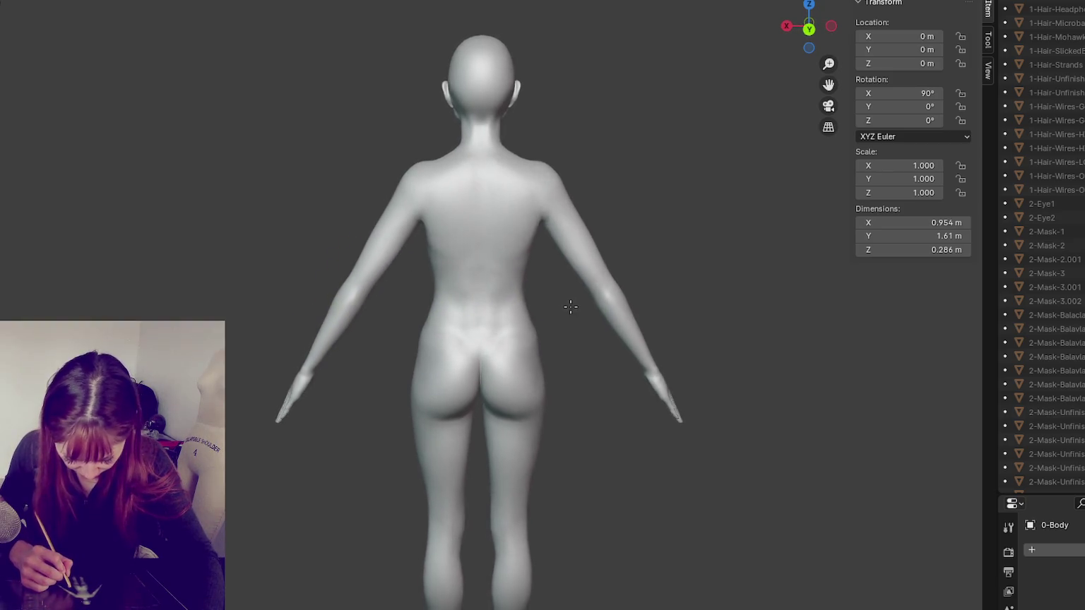
pyautogui.click(358, 271)
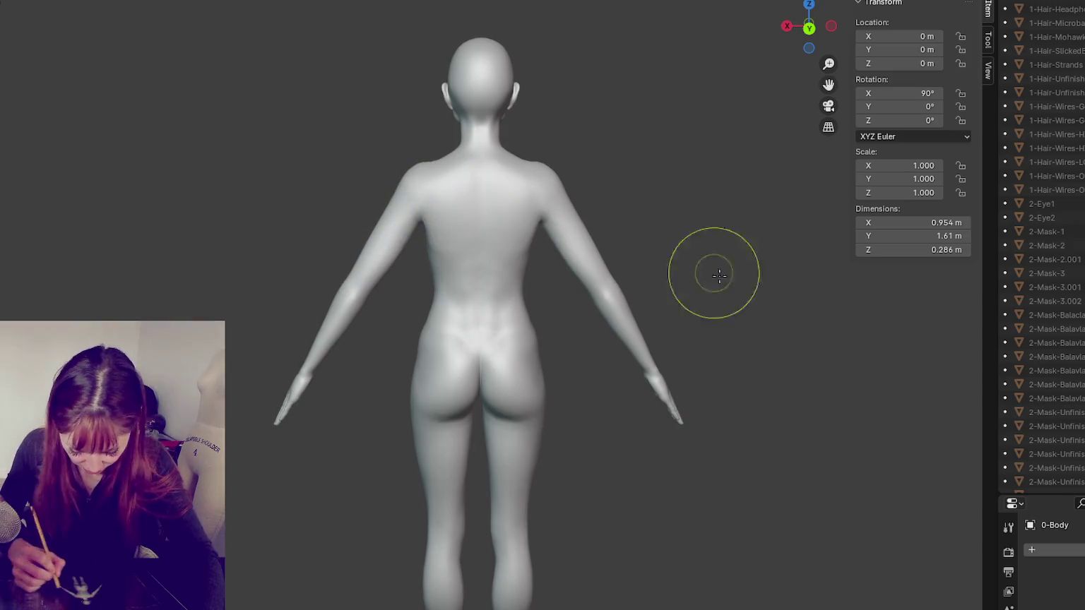
# Step: Refine the left shoulder and its mirrored side, checking the shape from above
pyautogui.moveTo(407, 175); pyautogui.dragTo(434, 165)
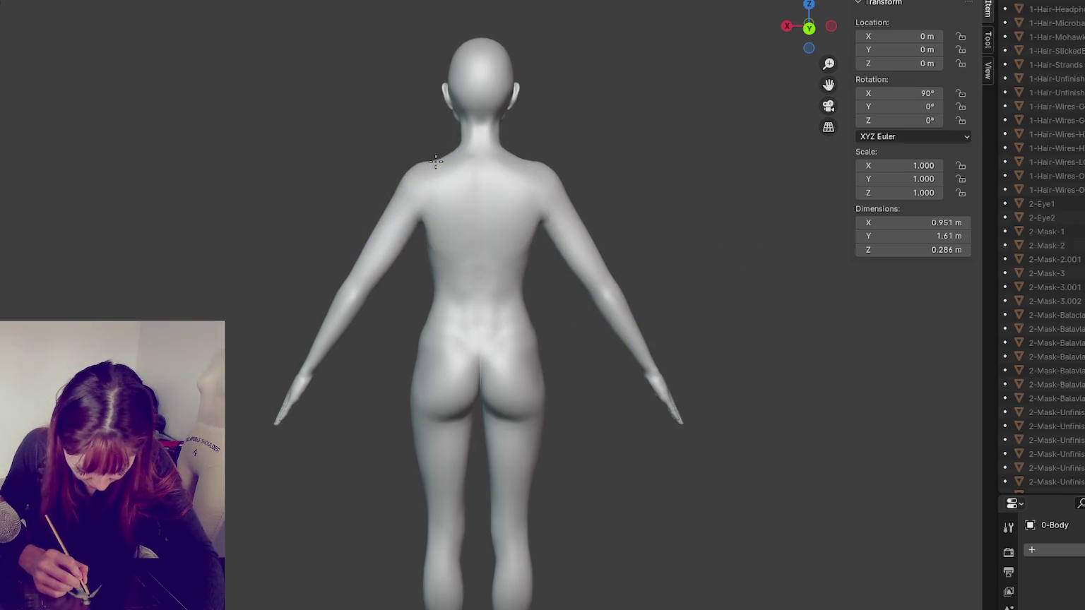
pyautogui.moveTo(418, 166); pyautogui.dragTo(445, 165)
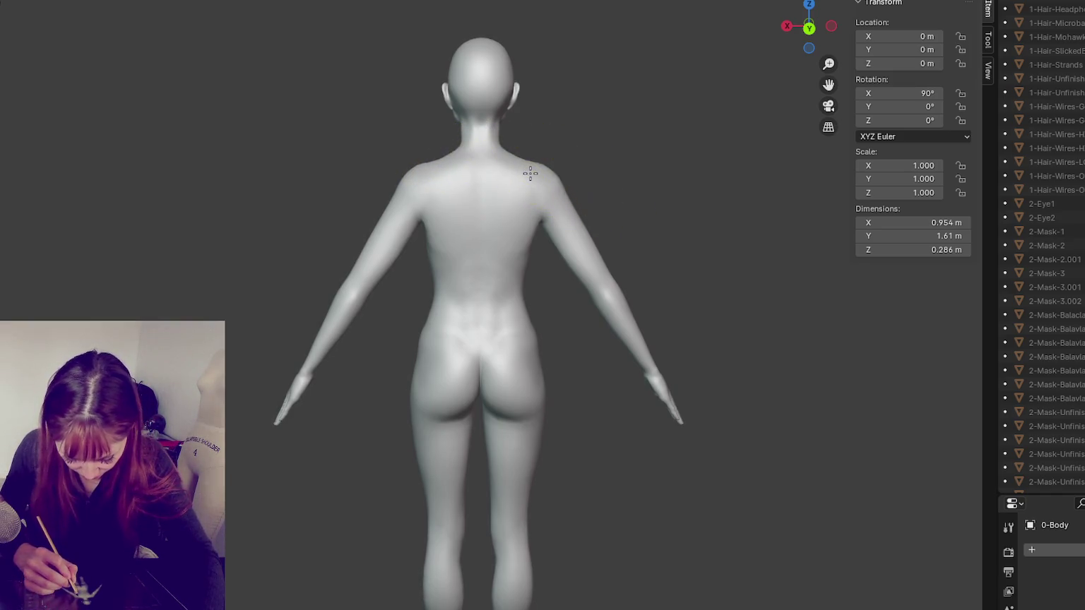
pyautogui.moveTo(498, 167); pyautogui.dragTo(544, 203, button='middle')
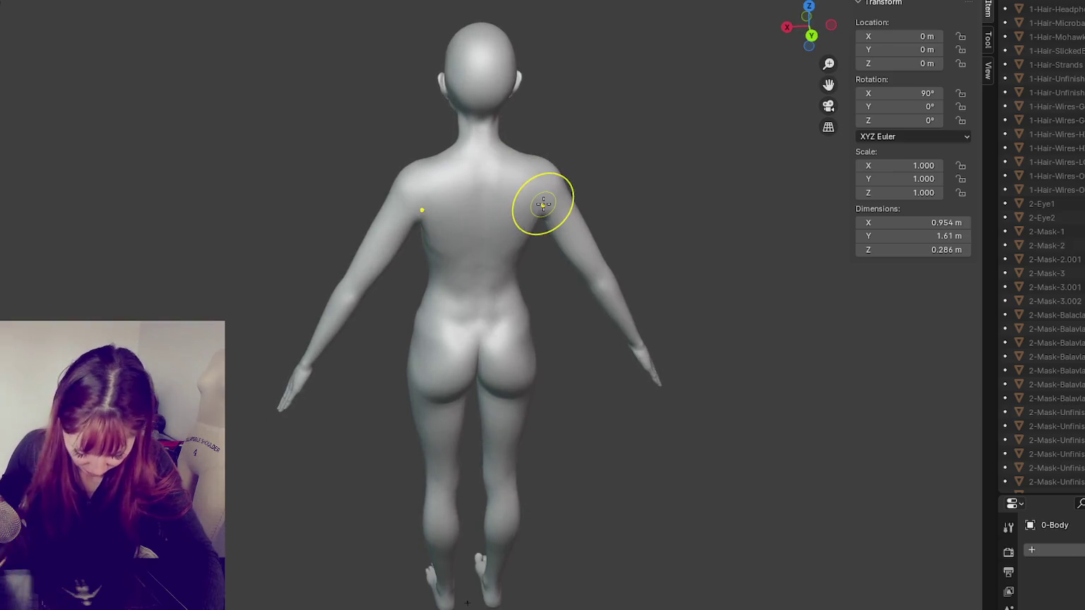
pyautogui.scroll(3, 520, 341)
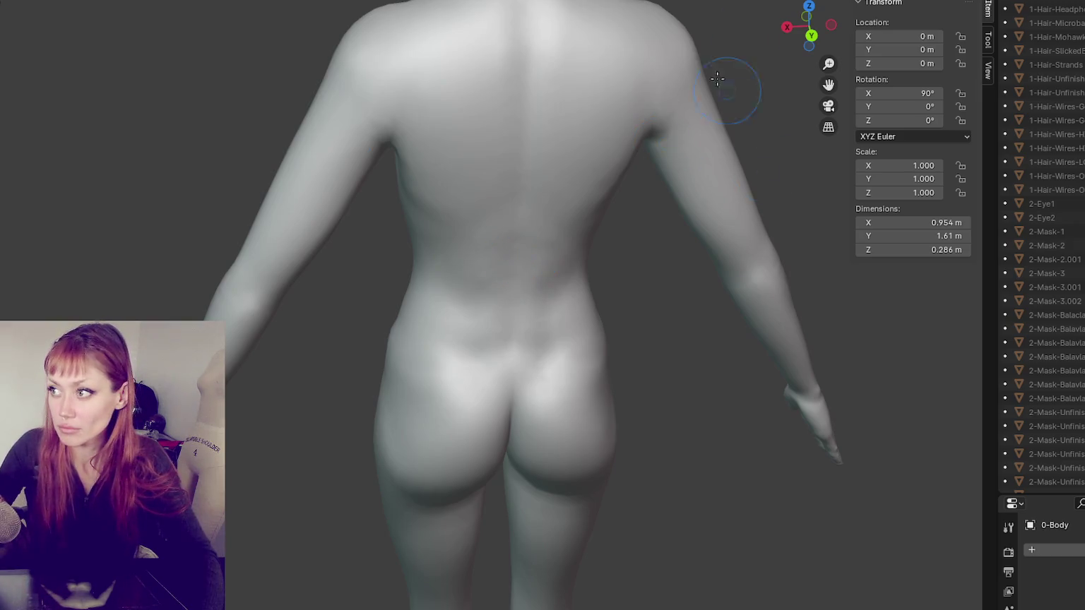
pyautogui.scroll(-3, 717, 79)
pyautogui.scroll(3, 473, 233)
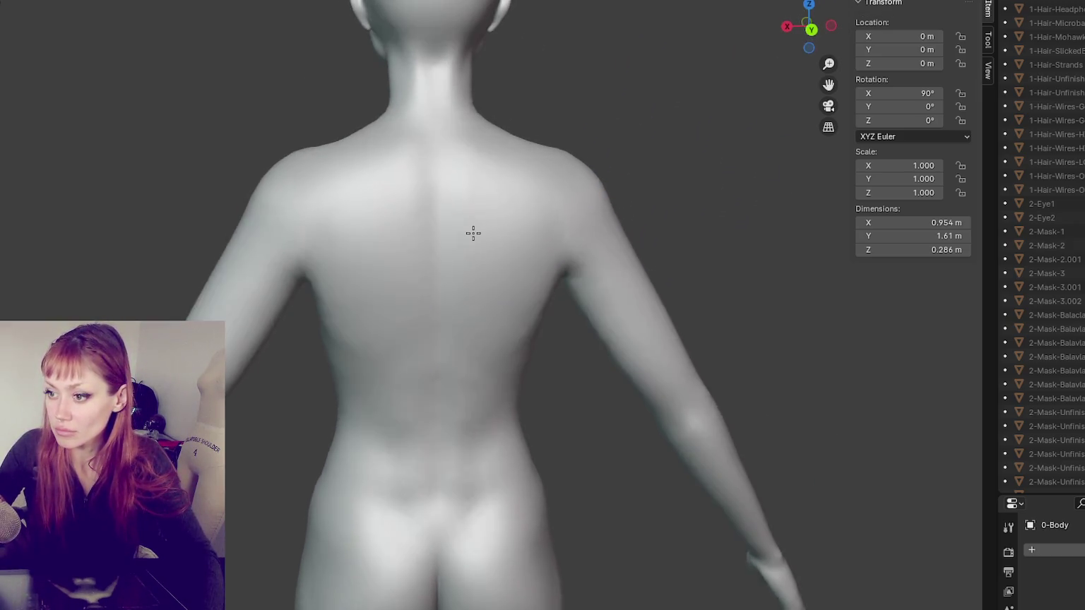
# Step: Review brush radius, strength and dynamic topology settings, then sculpt across the lower back
pyautogui.rightClick(562, 92)
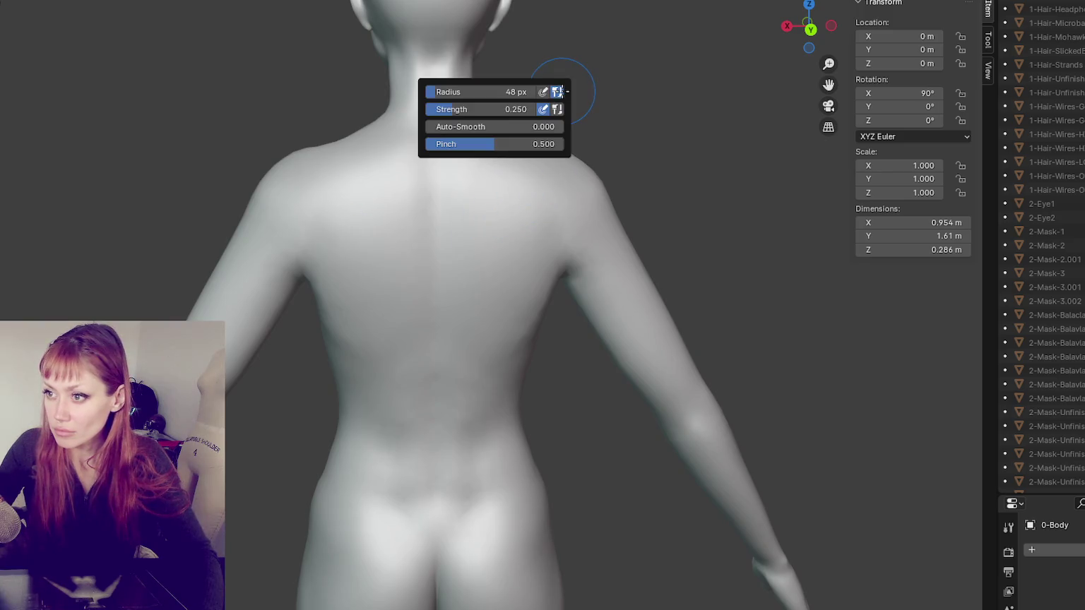
pyautogui.click(875, 1)
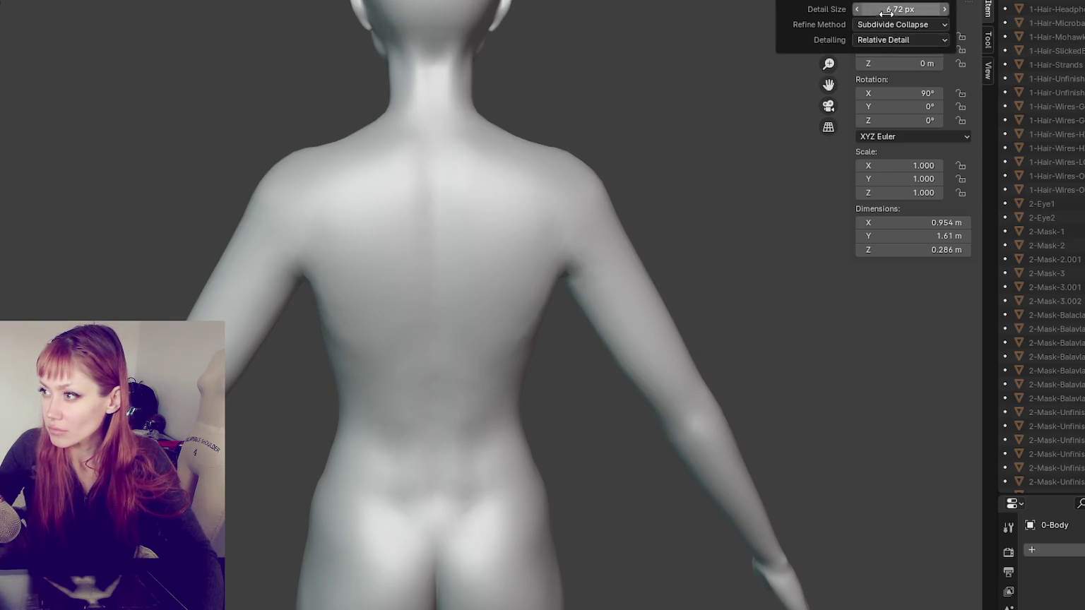
pyautogui.rightClick(698, 37)
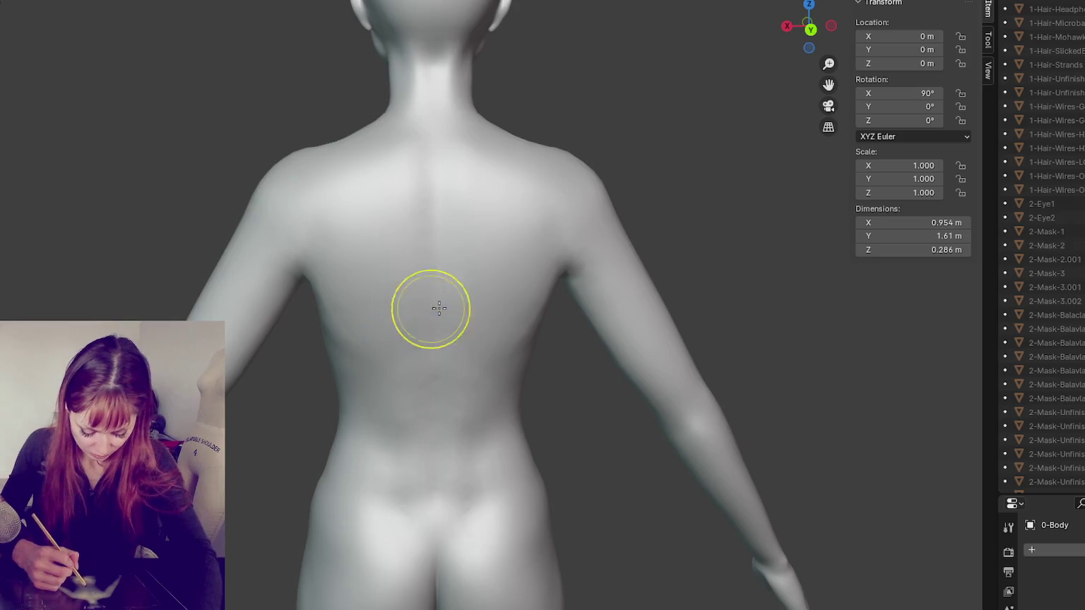
pyautogui.moveTo(416, 314); pyautogui.dragTo(395, 315)
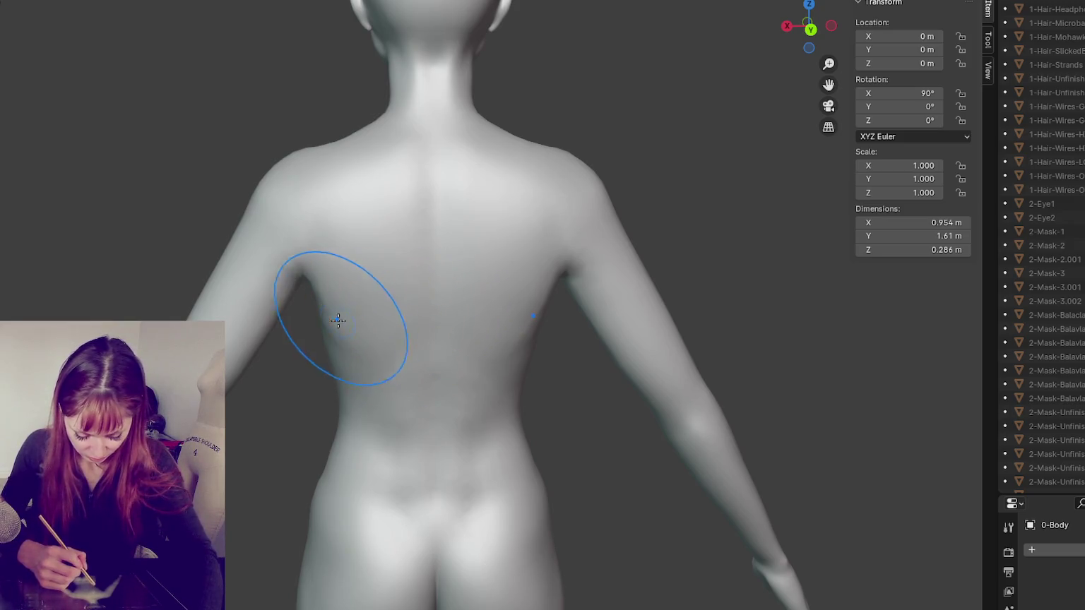
# Step: Sculpt the back edge of the shoulder after checking the back and arm silhouette
pyautogui.moveTo(334, 167); pyautogui.dragTo(386, 222, button='middle')
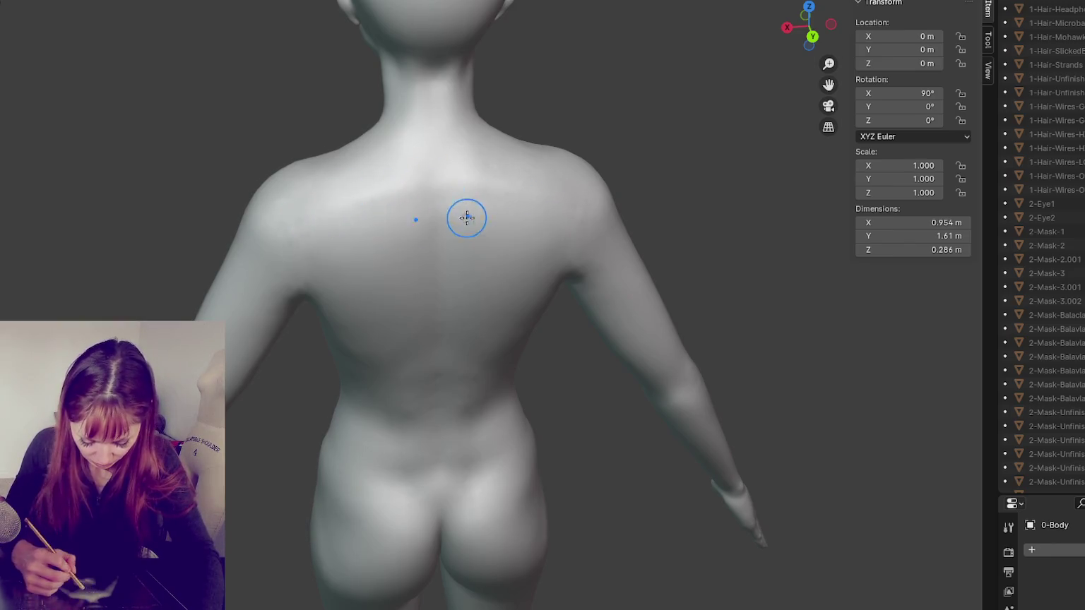
pyautogui.moveTo(464, 215); pyautogui.dragTo(402, 270, button='middle')
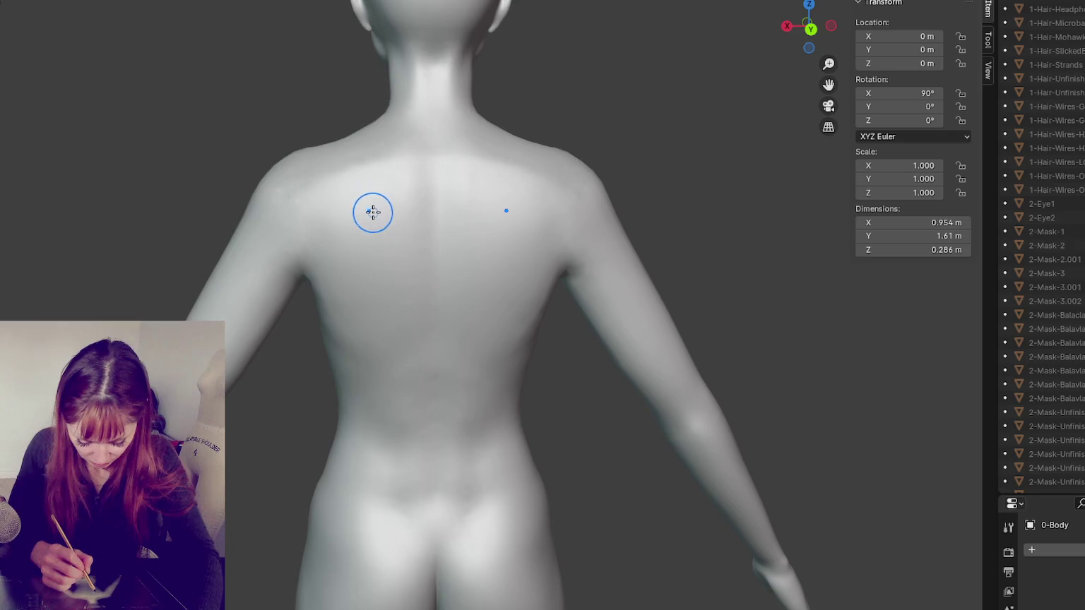
pyautogui.moveTo(394, 178); pyautogui.dragTo(309, 178, button='middle')
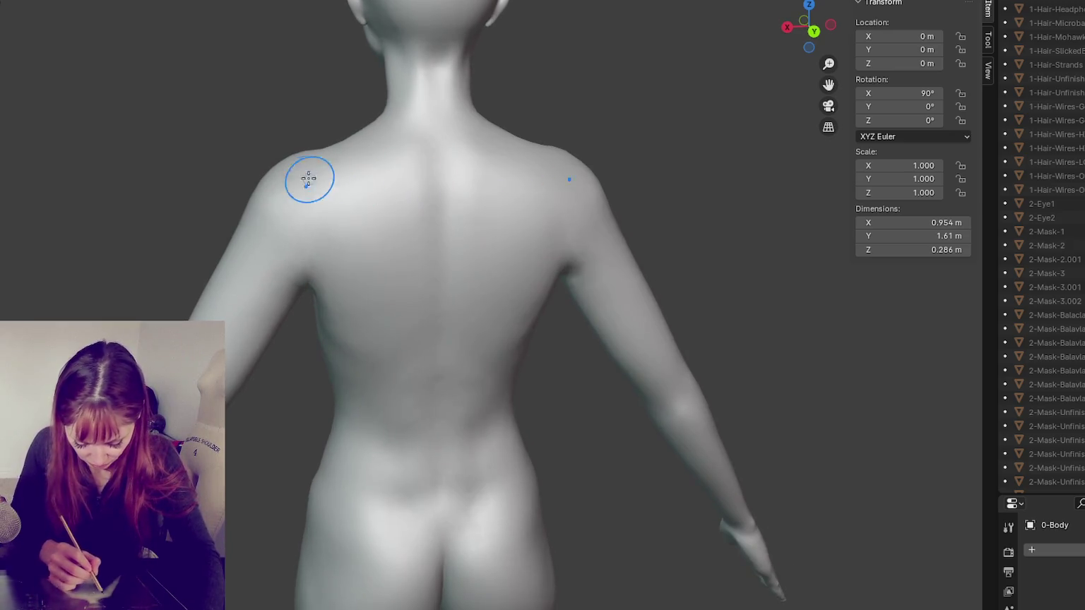
pyautogui.moveTo(471, 182); pyautogui.dragTo(401, 179, button='middle')
pyautogui.moveTo(291, 167); pyautogui.dragTo(513, 201, button='middle')
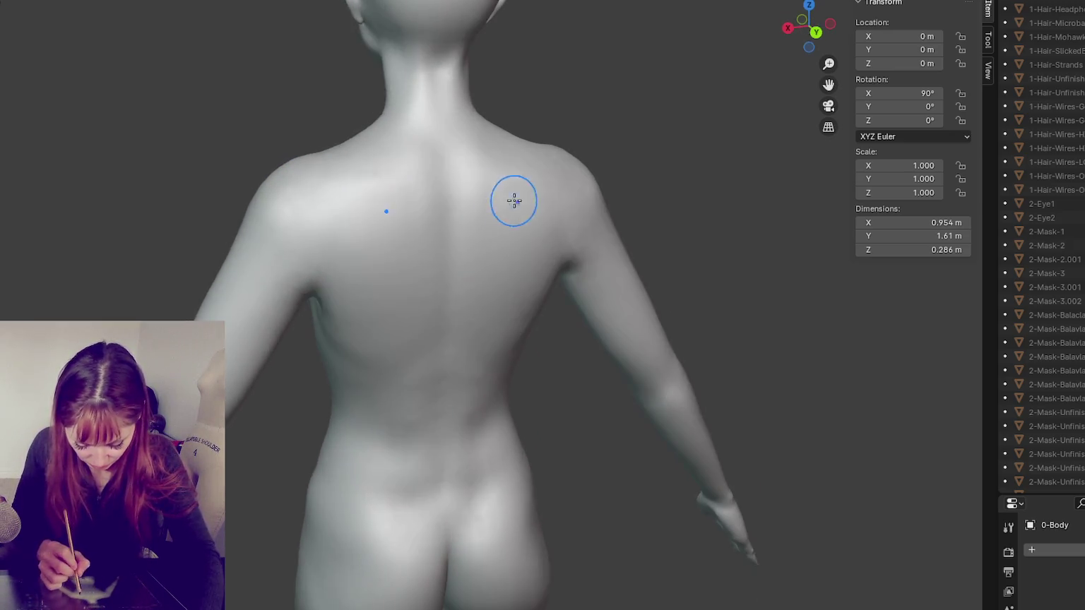
pyautogui.moveTo(416, 178)
pyautogui.mouseDown(button='middle')
pyautogui.moveTo(406, 171)
pyautogui.moveTo(653, 165)
pyautogui.moveTo(615, 157)
pyautogui.moveTo(497, 180)
pyautogui.mouseUp(button='middle')
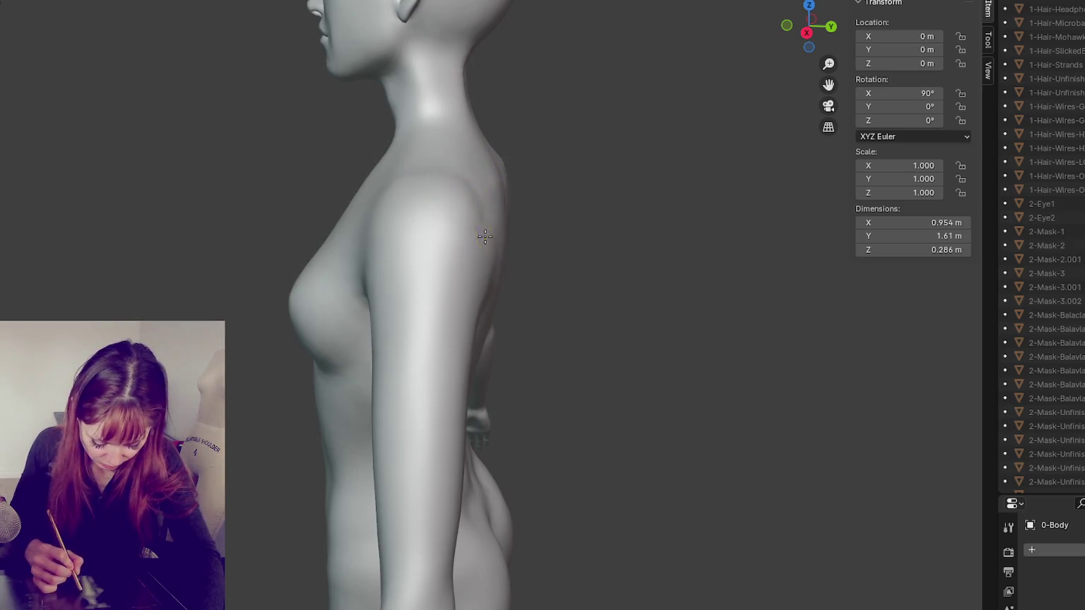
pyautogui.moveTo(490, 227); pyautogui.dragTo(482, 284)
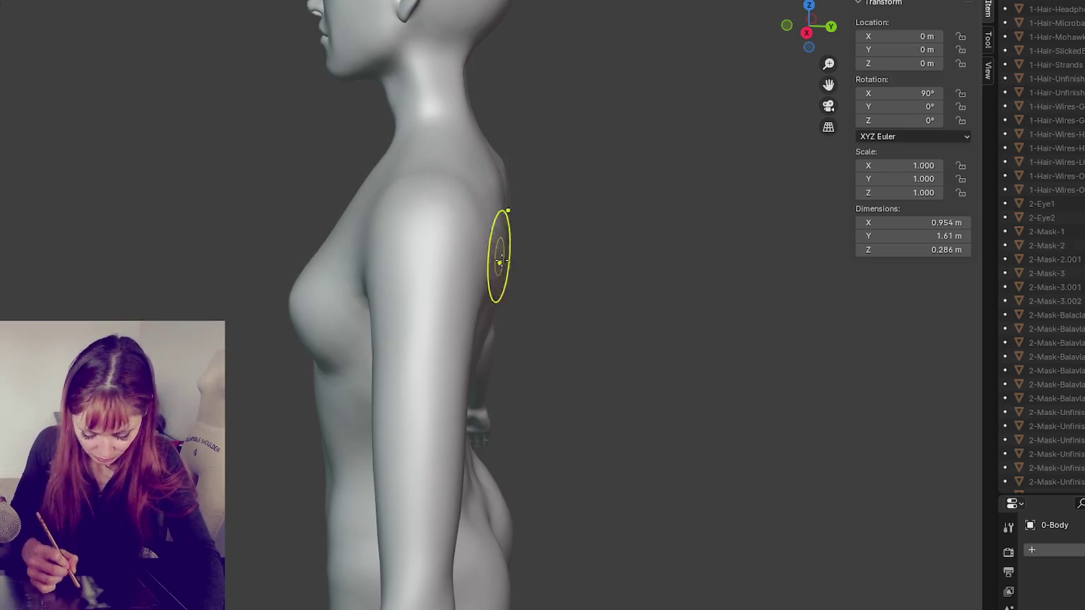
# Step: Orbit to see more of the back and bring up the head's object context menu
pyautogui.moveTo(508, 281); pyautogui.dragTo(486, 225, button='middle')
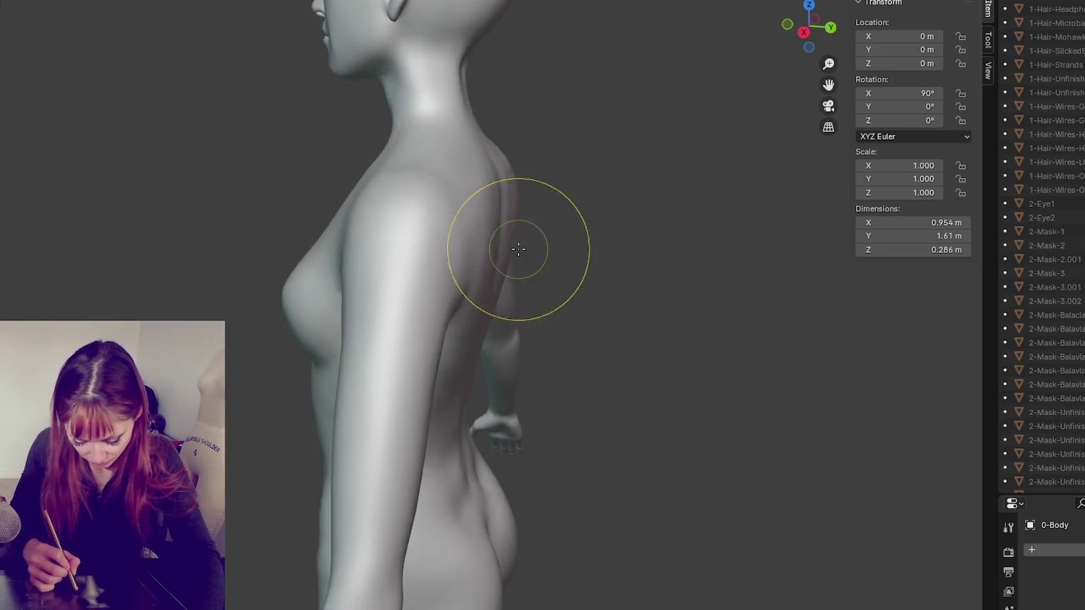
pyautogui.moveTo(501, 270); pyautogui.dragTo(443, 273, button='middle')
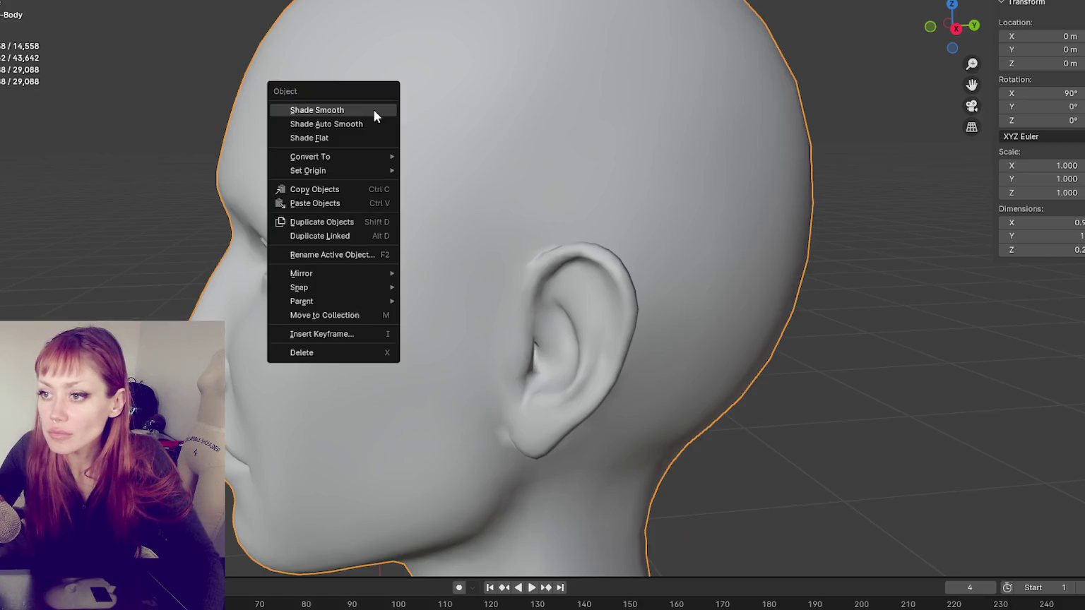
pyautogui.click(374, 110)
pyautogui.rightClick(375, 116)
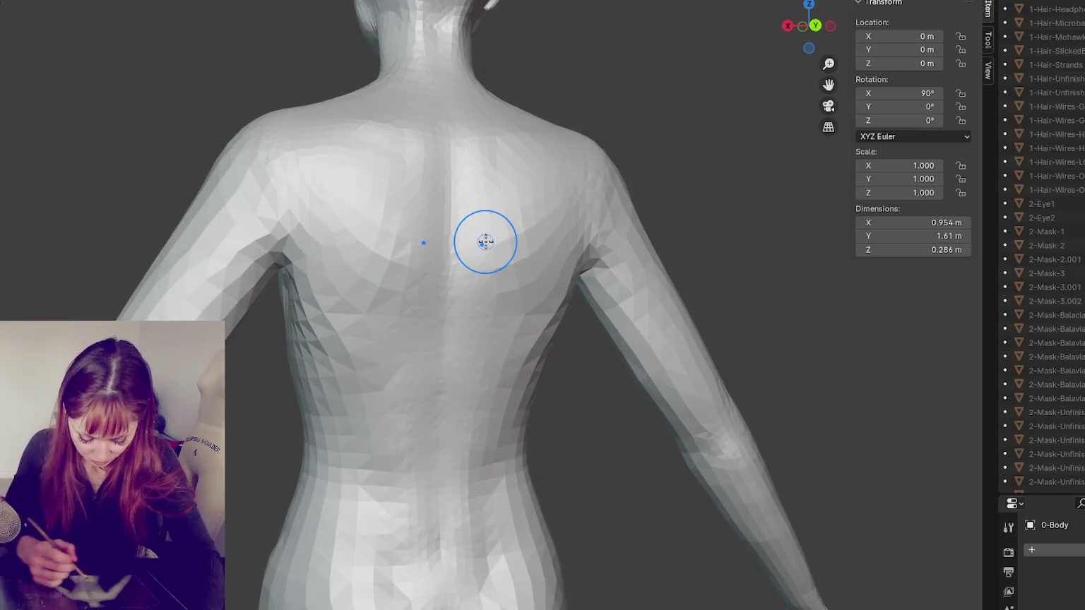
# Step: Enlarge the sculpting brush size and zoom in on the body
pyautogui.press('f')
pyautogui.click(495, 269)
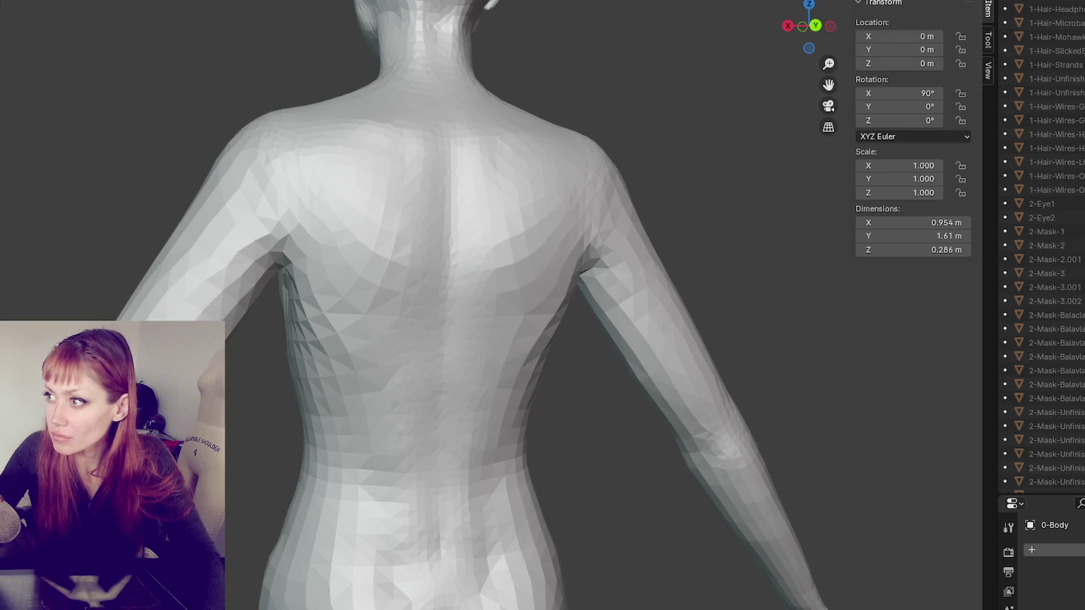
pyautogui.scroll(4, 478, 273)
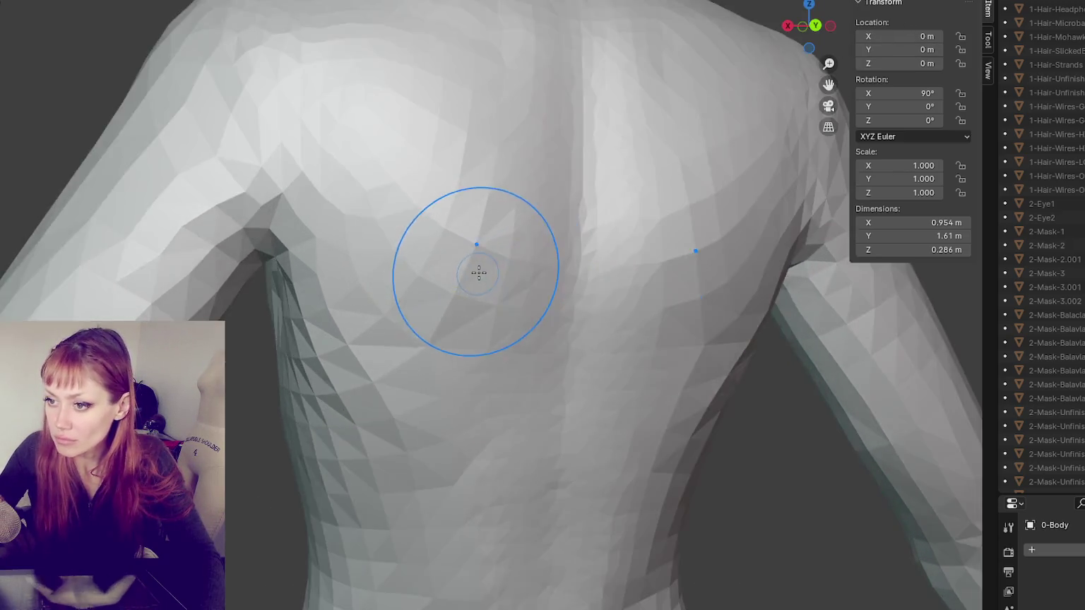
pyautogui.scroll(-1, 479, 273)
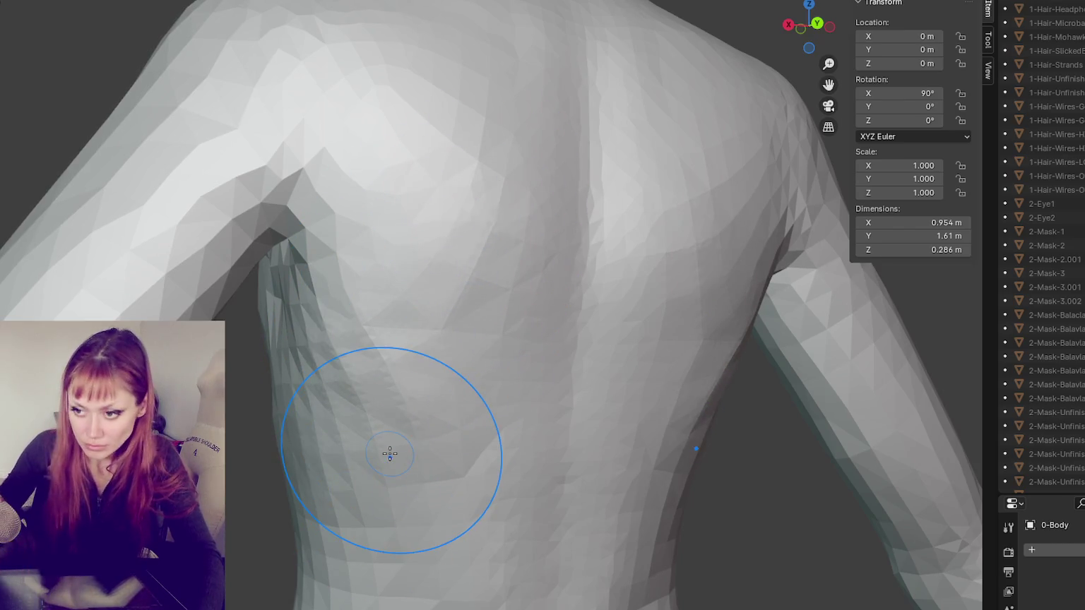
pyautogui.scroll(-1, 389, 454)
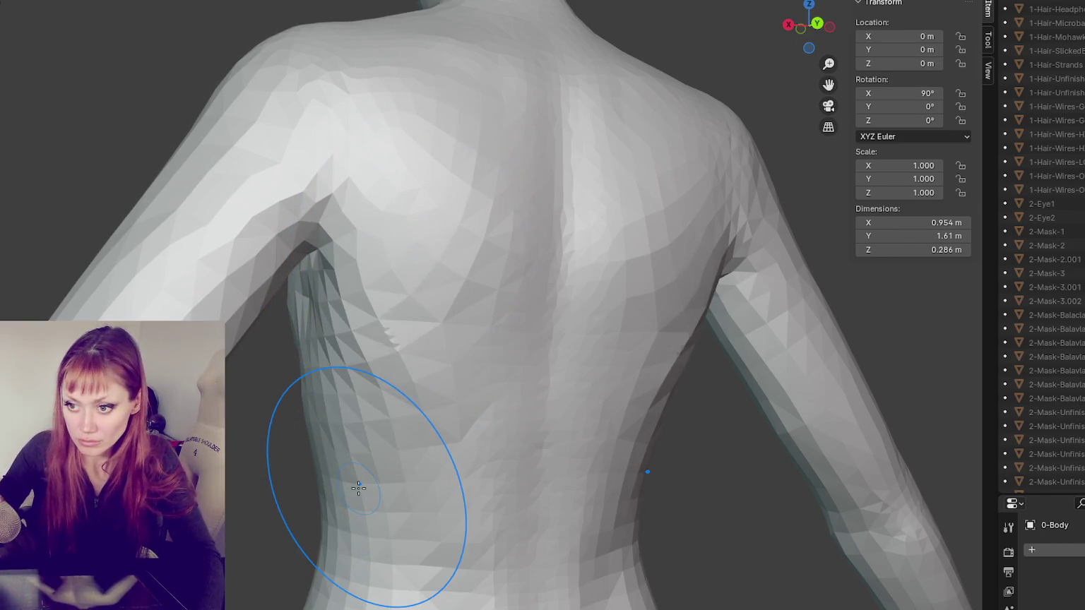
pyautogui.scroll(-1, 358, 488)
pyautogui.scroll(-1, 407, 473)
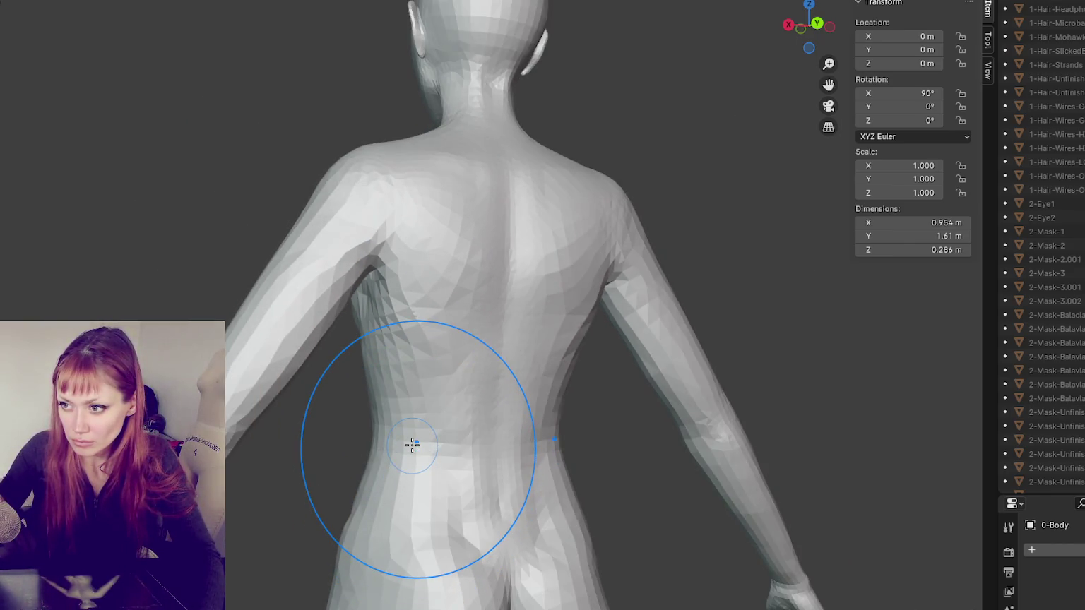
pyautogui.scroll(-3, 447, 367)
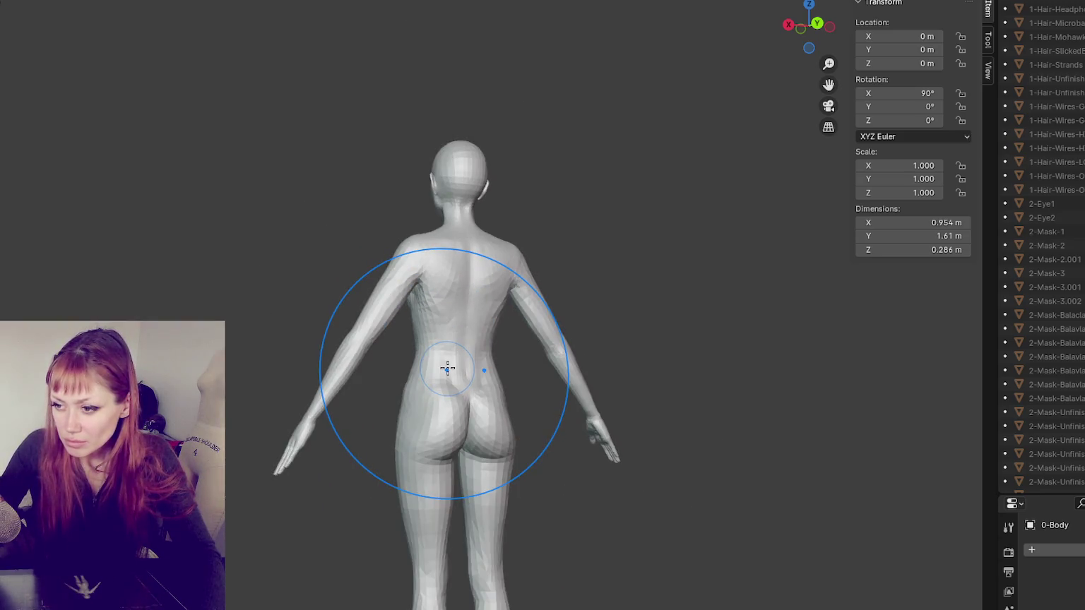
pyautogui.scroll(2, 447, 368)
pyautogui.scroll(2, 447, 368)
pyautogui.scroll(-2, 452, 361)
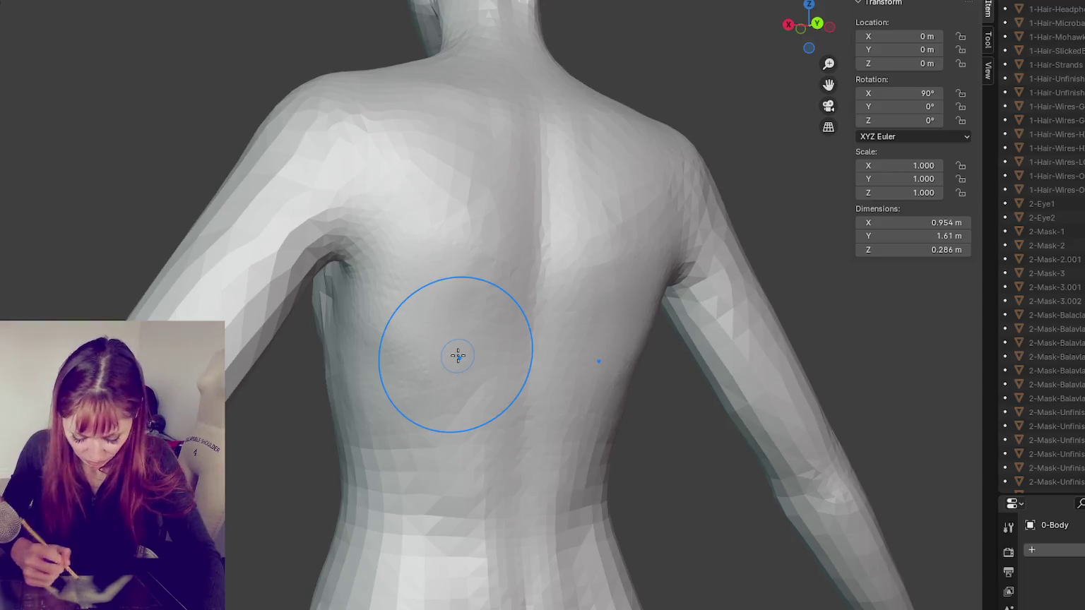
pyautogui.scroll(-1, 458, 356)
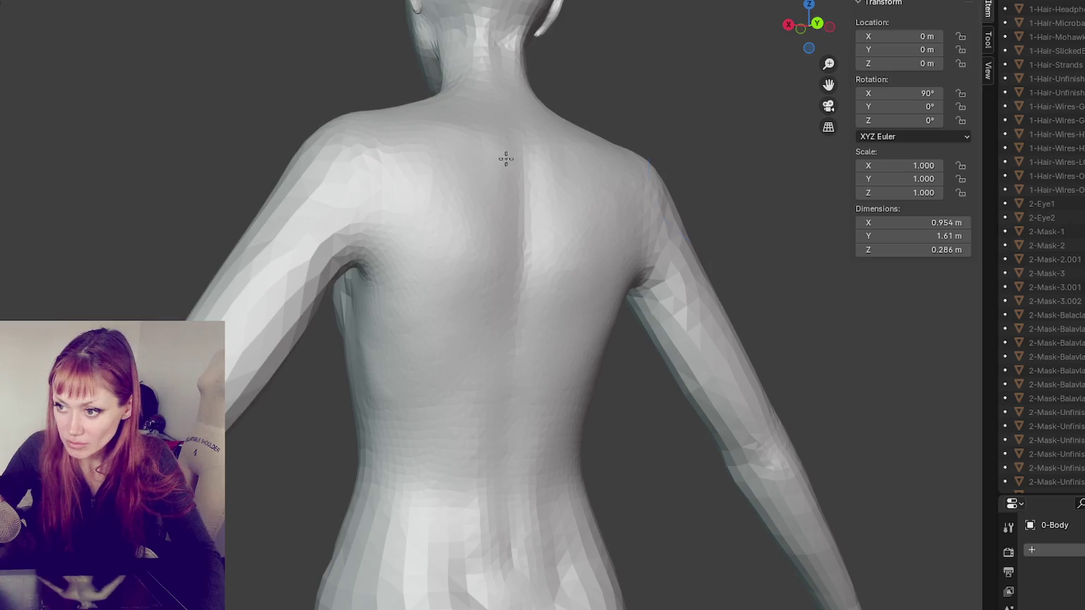
# Step: Smooth and reshape the armpit crease, checking it from the back
pyautogui.moveTo(506, 158); pyautogui.dragTo(713, 202, button='middle')
pyautogui.moveTo(606, 265); pyautogui.dragTo(396, 243, button='middle')
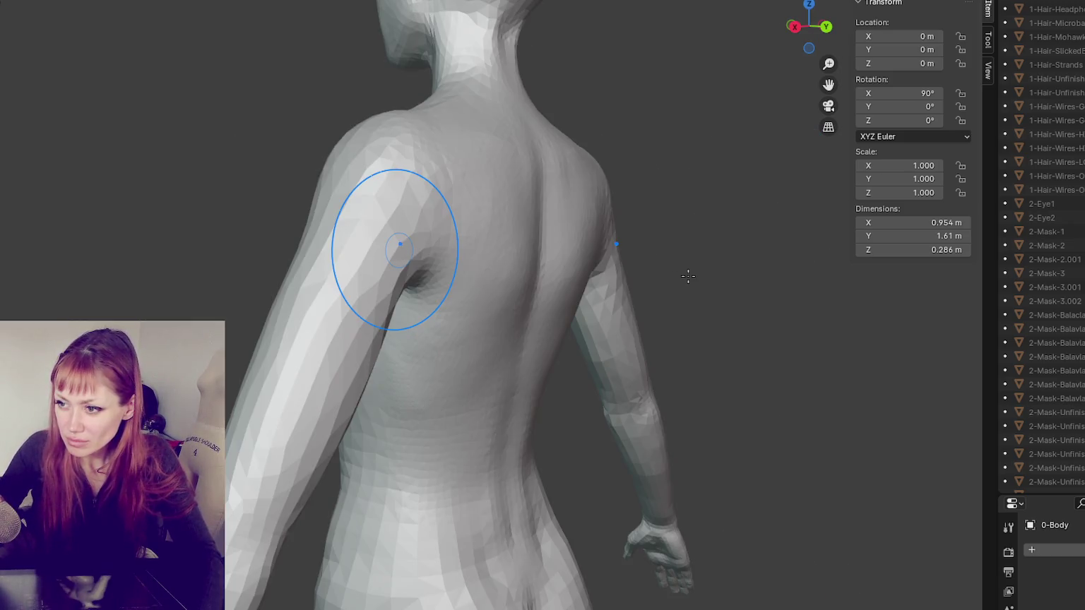
pyautogui.moveTo(400, 245); pyautogui.dragTo(401, 247)
pyautogui.moveTo(702, 285); pyautogui.dragTo(642, 304, button='middle')
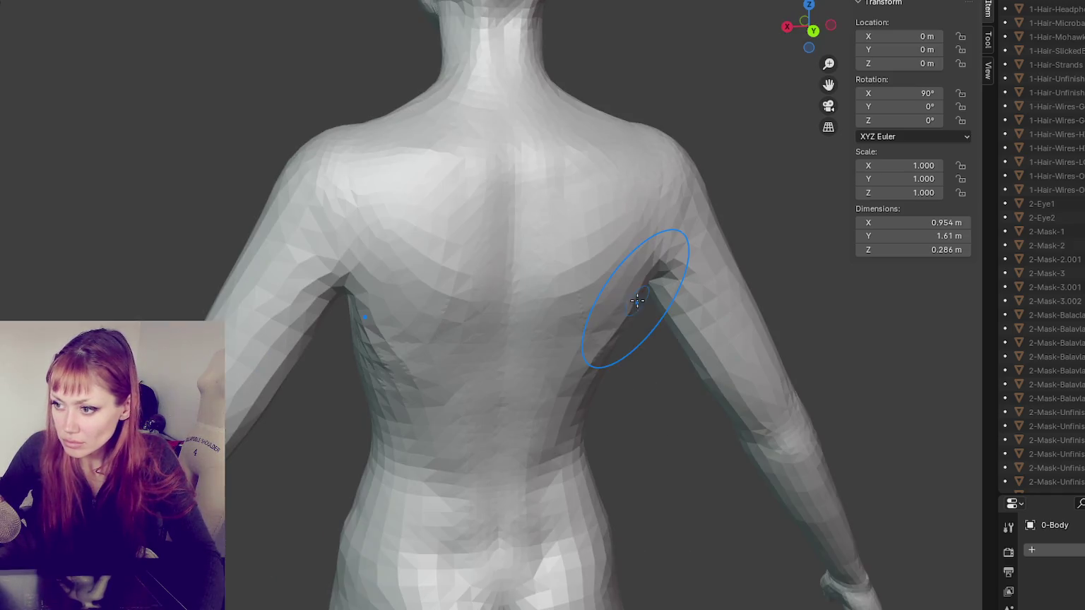
pyautogui.moveTo(634, 360); pyautogui.dragTo(673, 351, button='middle')
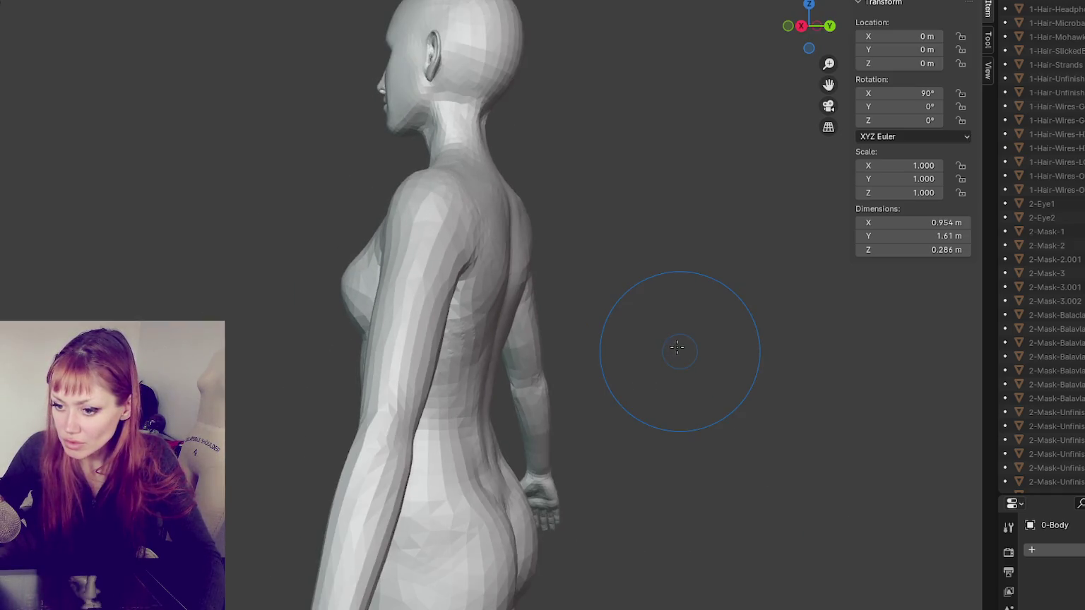
pyautogui.moveTo(572, 342); pyautogui.dragTo(448, 494, button='middle')
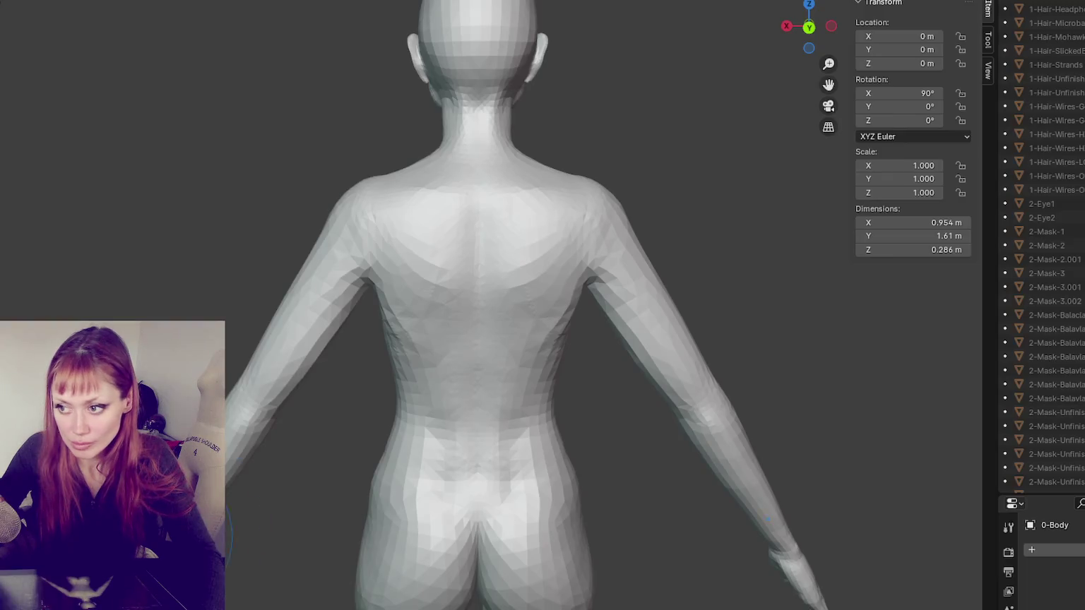
pyautogui.scroll(3, 351, 448)
# Step: Set the dynamic topology detail and sculpt added detail onto the upper-left back
pyautogui.moveTo(409, 418); pyautogui.dragTo(467, 393, button='middle')
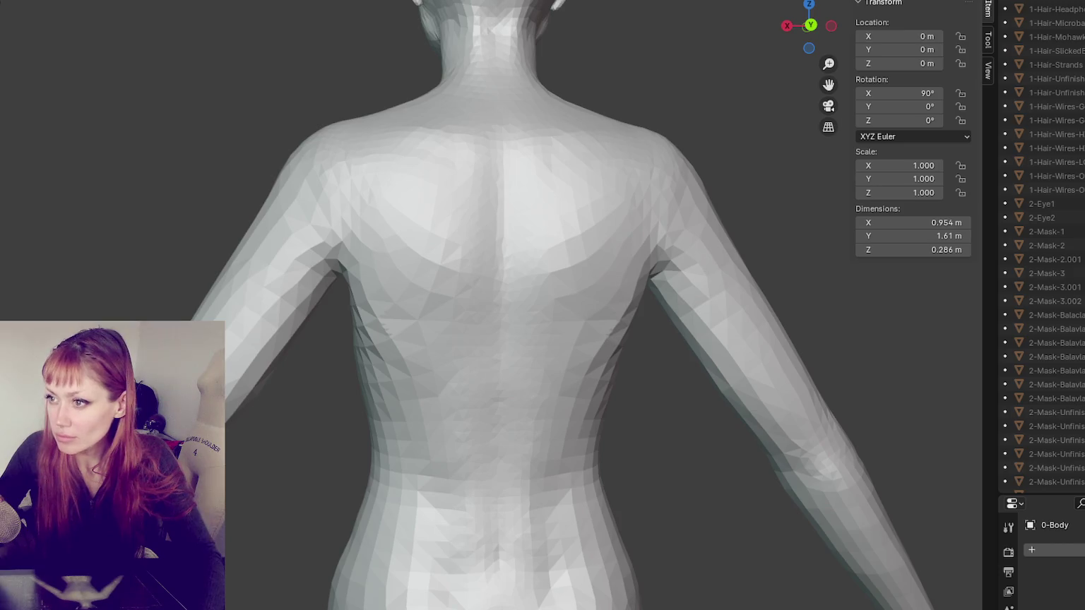
pyautogui.click(889, 1)
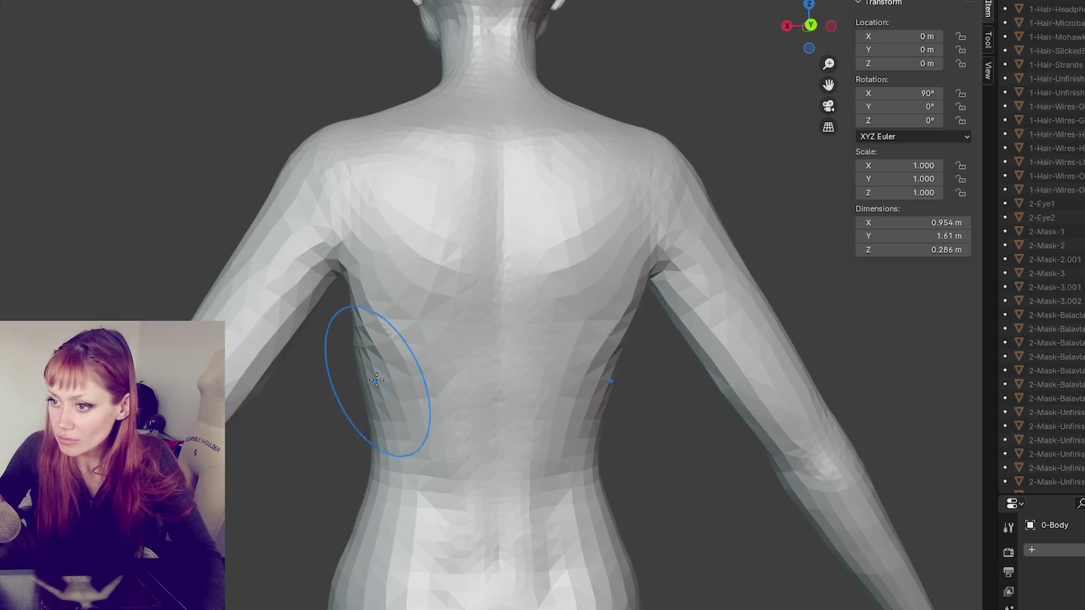
pyautogui.moveTo(414, 358); pyautogui.dragTo(431, 339, button='middle')
pyautogui.moveTo(431, 338)
pyautogui.mouseDown()
pyautogui.moveTo(399, 334)
pyautogui.moveTo(439, 220)
pyautogui.moveTo(453, 227)
pyautogui.mouseUp()
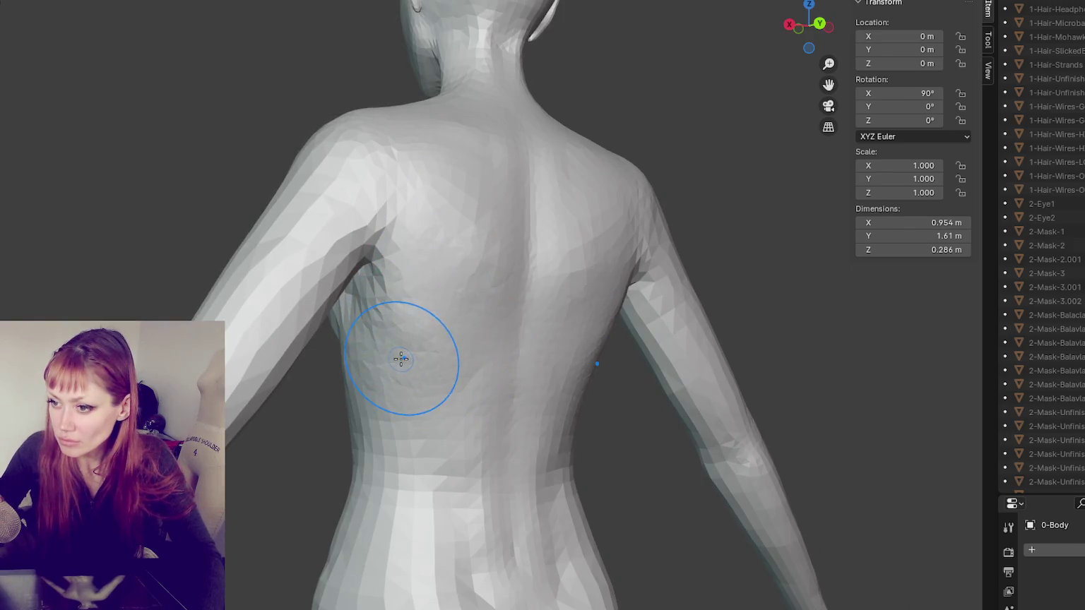
pyautogui.moveTo(476, 366); pyautogui.dragTo(439, 394, button='middle')
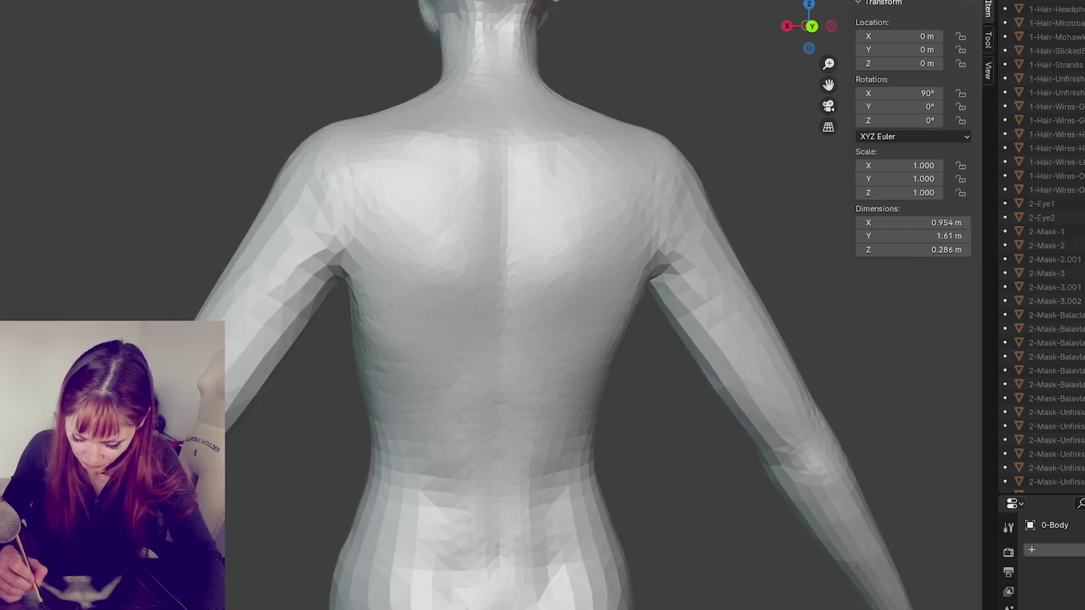
pyautogui.moveTo(730, 121); pyautogui.dragTo(569, 242, button='middle')
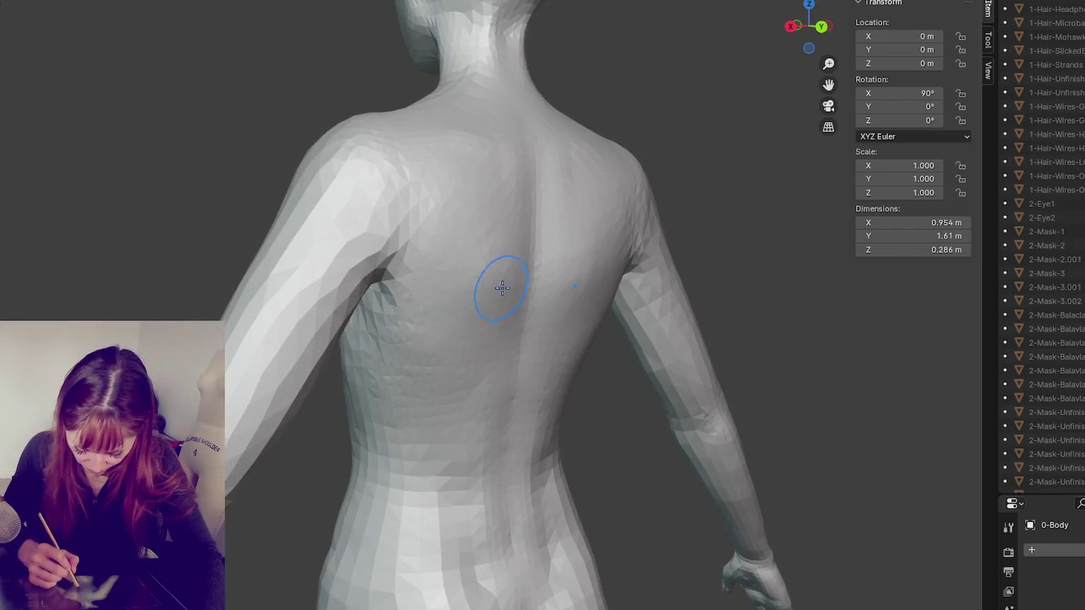
pyautogui.scroll(-3, 538, 252)
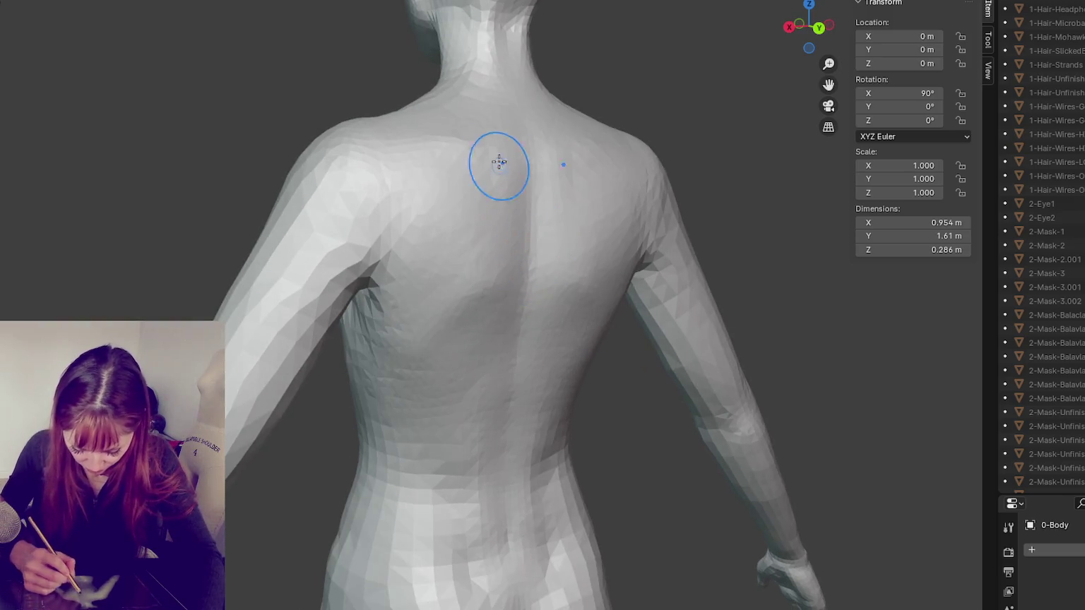
pyautogui.scroll(3, 479, 224)
pyautogui.moveTo(497, 163)
pyautogui.mouseDown(button='middle')
pyautogui.moveTo(478, 225)
pyautogui.moveTo(625, 231)
pyautogui.moveTo(423, 247)
pyautogui.moveTo(476, 240)
pyautogui.moveTo(506, 218)
pyautogui.mouseUp(button='middle')
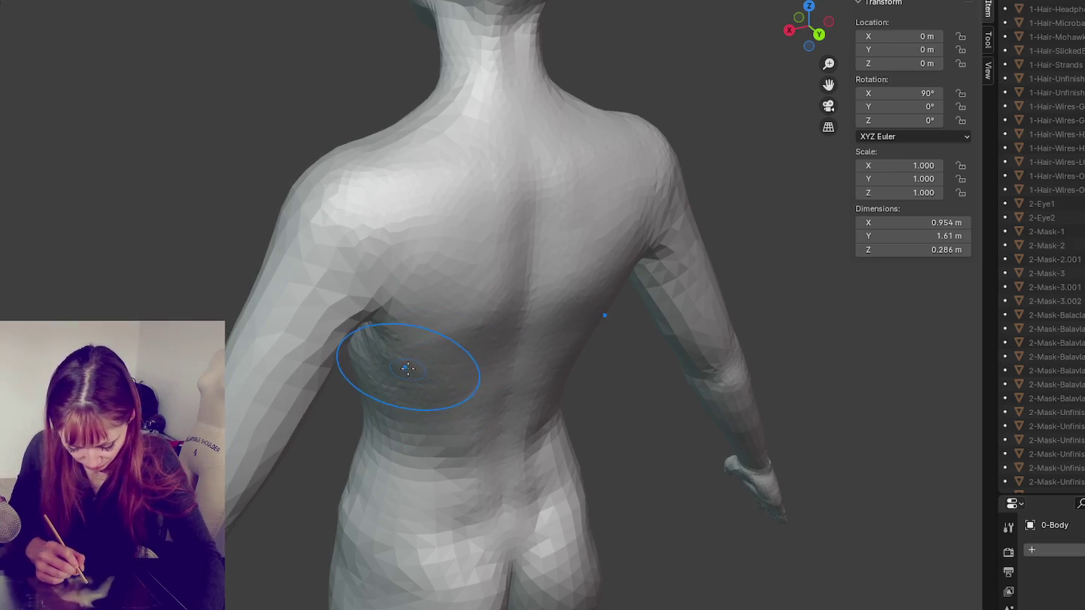
# Step: Inspect the torso from every side, then give the body smooth shading
pyautogui.moveTo(412, 358)
pyautogui.mouseDown(button='middle')
pyautogui.moveTo(431, 317)
pyautogui.moveTo(542, 248)
pyautogui.moveTo(496, 286)
pyautogui.mouseUp(button='middle')
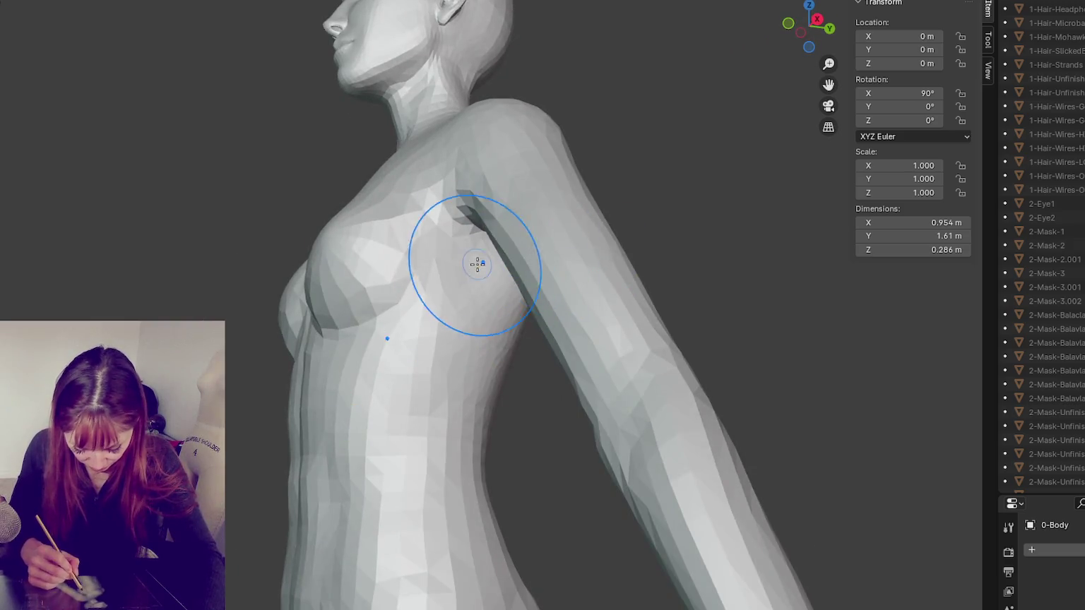
pyautogui.scroll(2, 593, 278)
pyautogui.scroll(2, 595, 282)
pyautogui.scroll(-3, 594, 282)
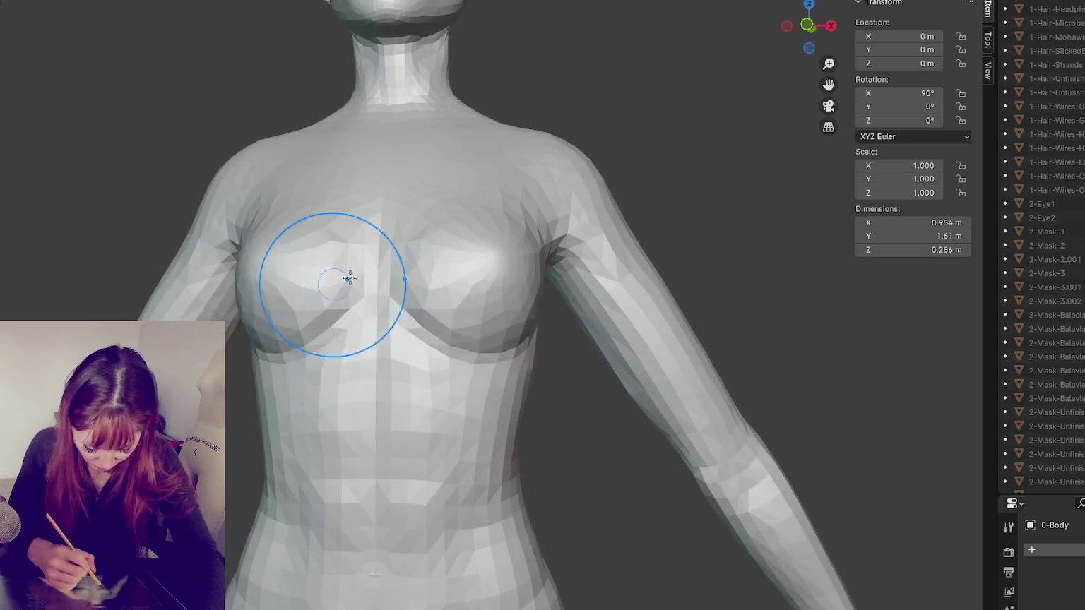
pyautogui.moveTo(351, 278); pyautogui.dragTo(544, 314, button='middle')
pyautogui.scroll(3, 497, 301)
pyautogui.scroll(-4, 497, 300)
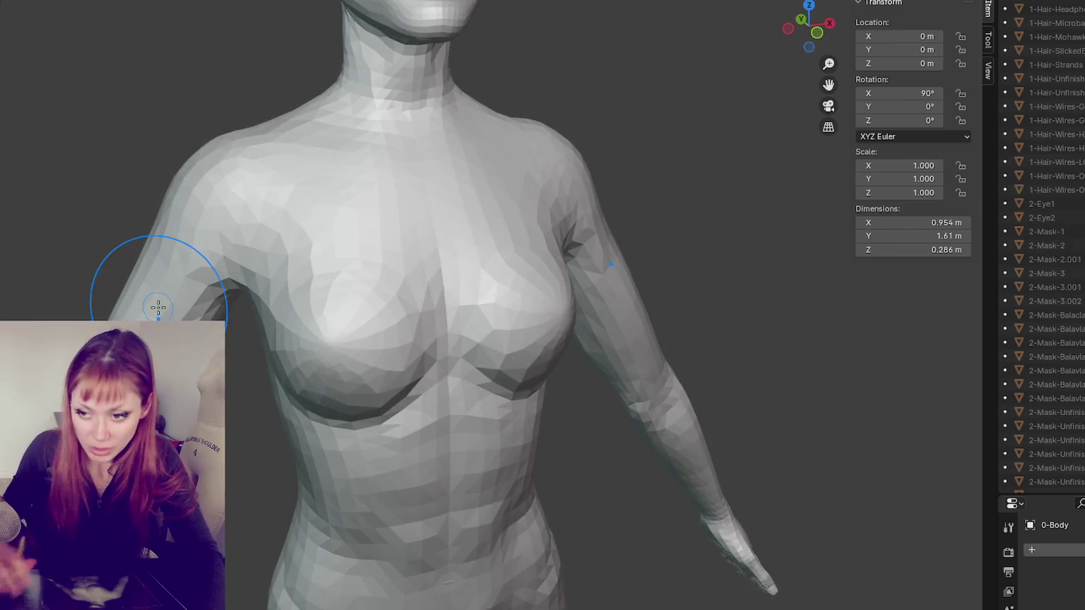
pyautogui.scroll(-2, 354, 260)
pyautogui.moveTo(354, 259)
pyautogui.mouseDown(button='middle')
pyautogui.moveTo(339, 243)
pyautogui.moveTo(702, 245)
pyautogui.moveTo(668, 243)
pyautogui.mouseUp(button='middle')
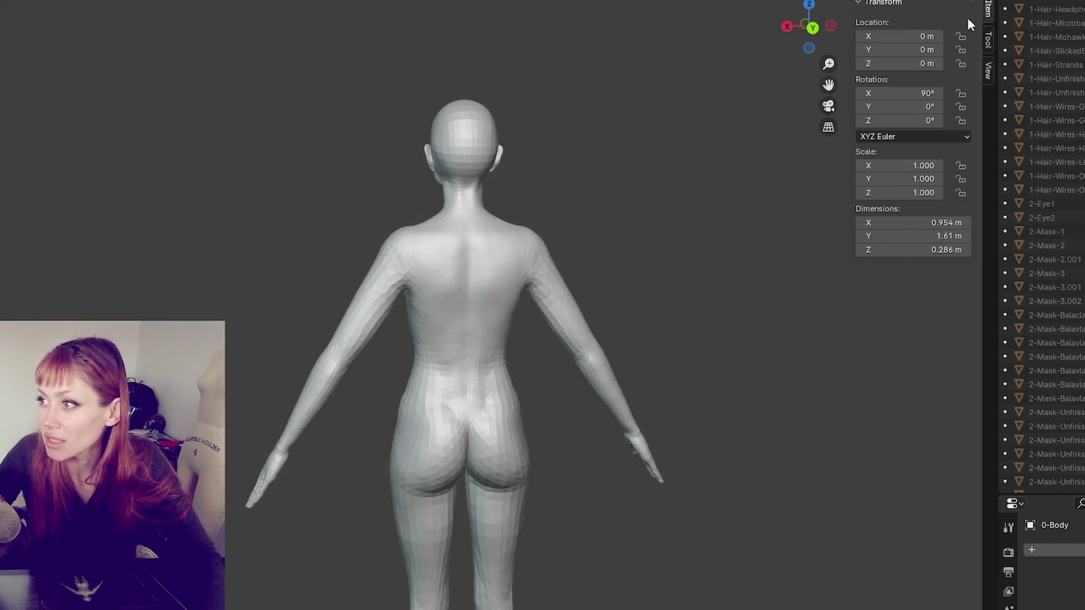
pyautogui.moveTo(375, 126)
pyautogui.mouseDown(button='middle')
pyautogui.moveTo(746, 117)
pyautogui.moveTo(669, 135)
pyautogui.mouseUp(button='middle')
pyautogui.scroll(2, 516, 19)
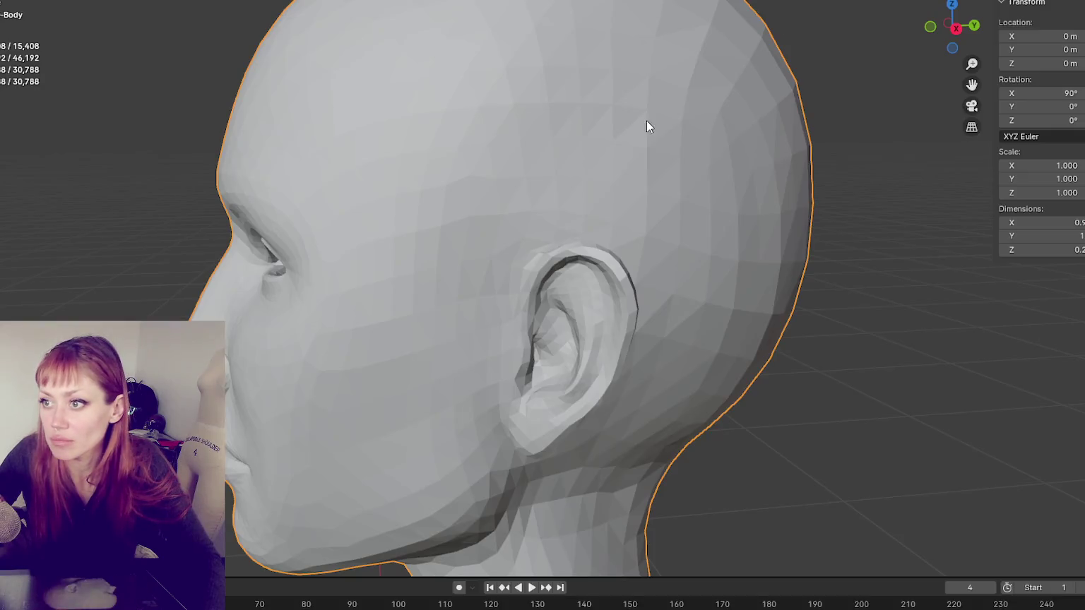
pyautogui.rightClick(681, 100)
pyautogui.click(652, 111)
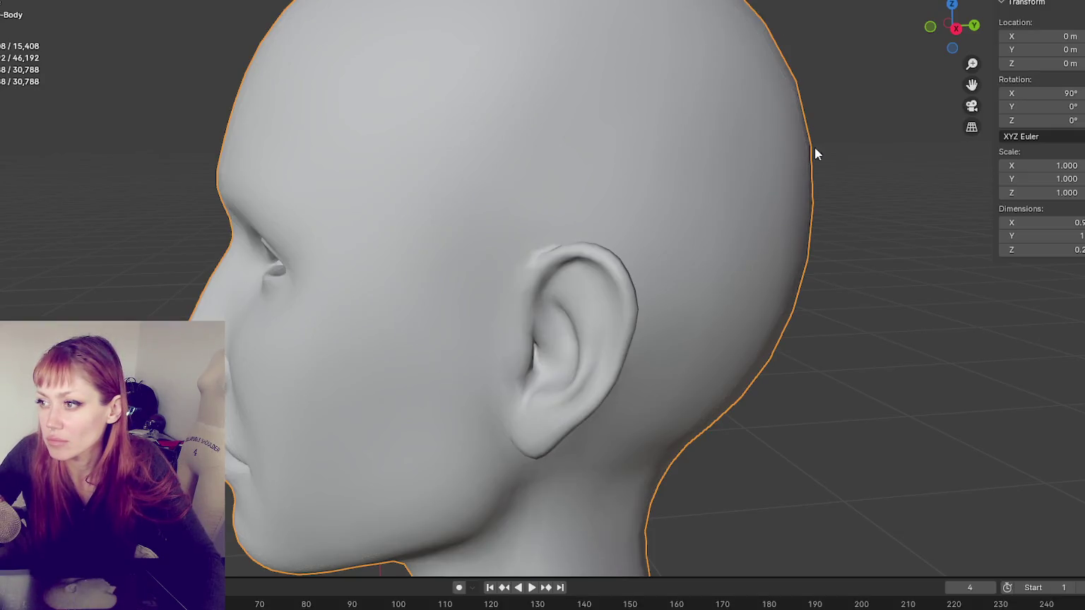
# Step: Export the full 0-Body figure through File > Export > FBX (.fbx)
pyautogui.scroll(-6, 814, 154)
pyautogui.click(14, 1)
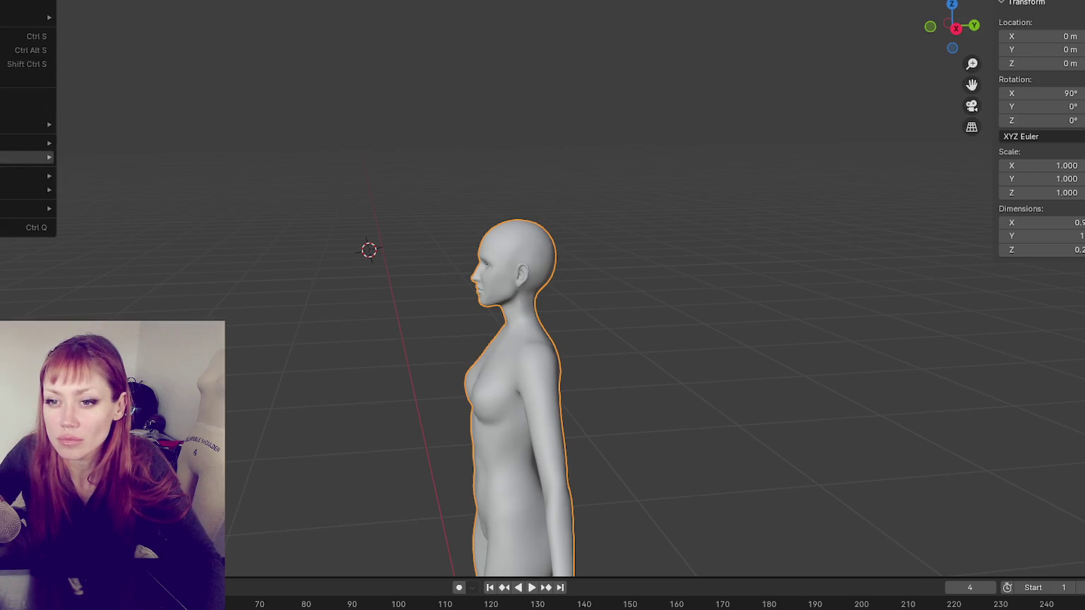
pyautogui.click(125, 281)
pyautogui.press('Escape')
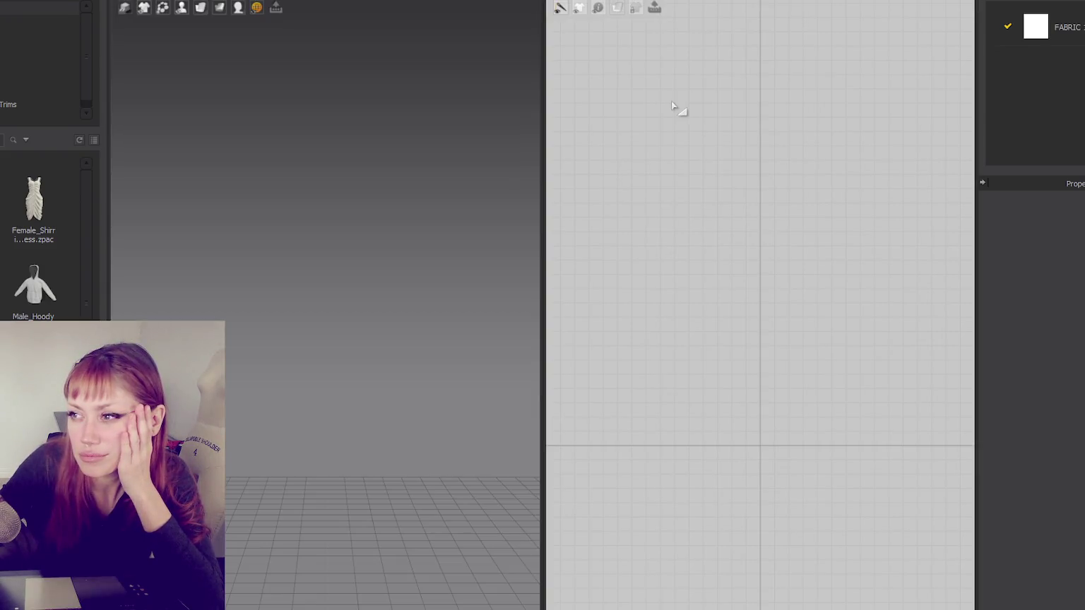
# Step: Cancel File > Open > Avatar and import the body file via File > Import > OpenCOLLADA instead
pyautogui.hotkey('alt', 'f')
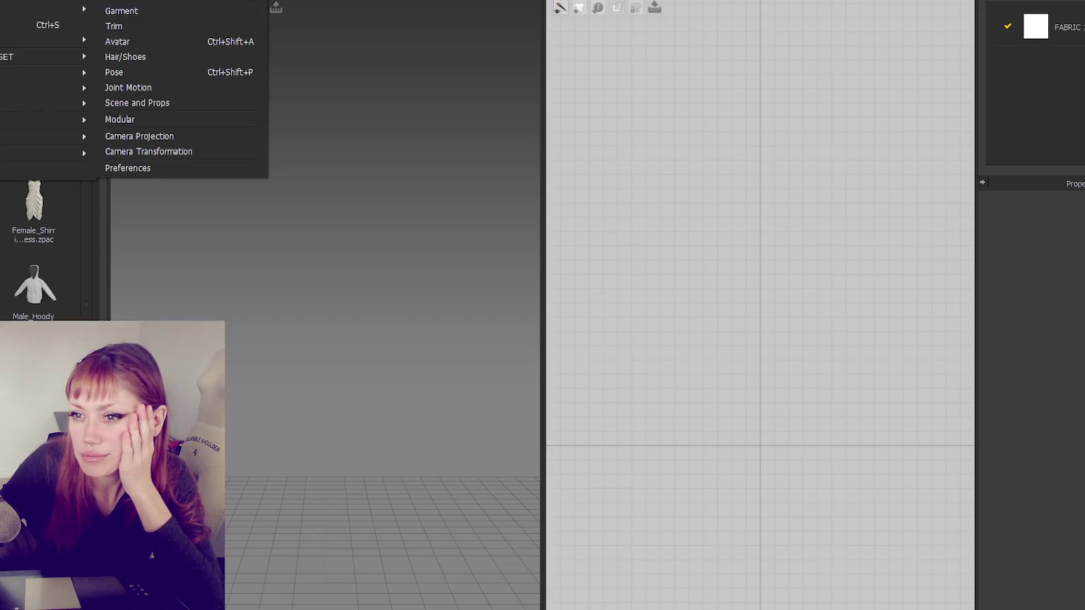
pyautogui.moveTo(59, 10)
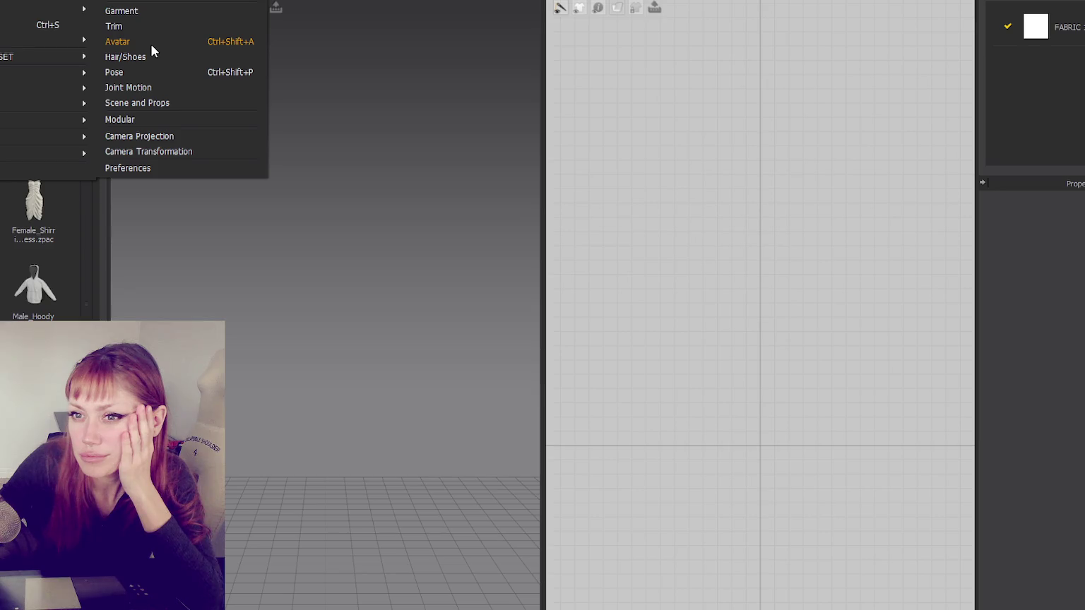
pyautogui.click(134, 42)
pyautogui.press('Escape')
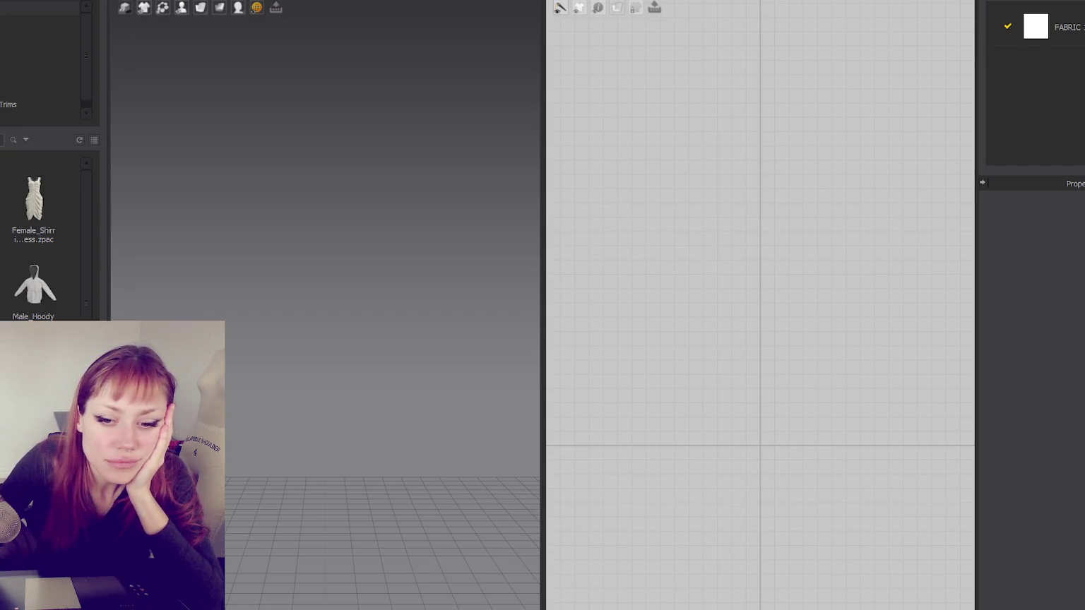
pyautogui.hotkey('alt', 'f')
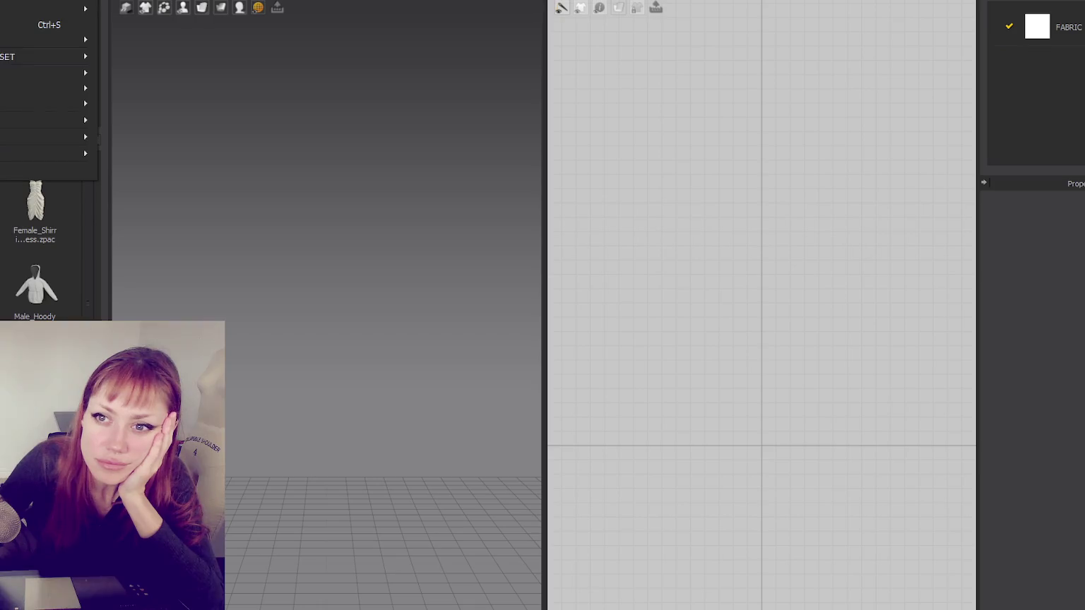
pyautogui.moveTo(34, 72)
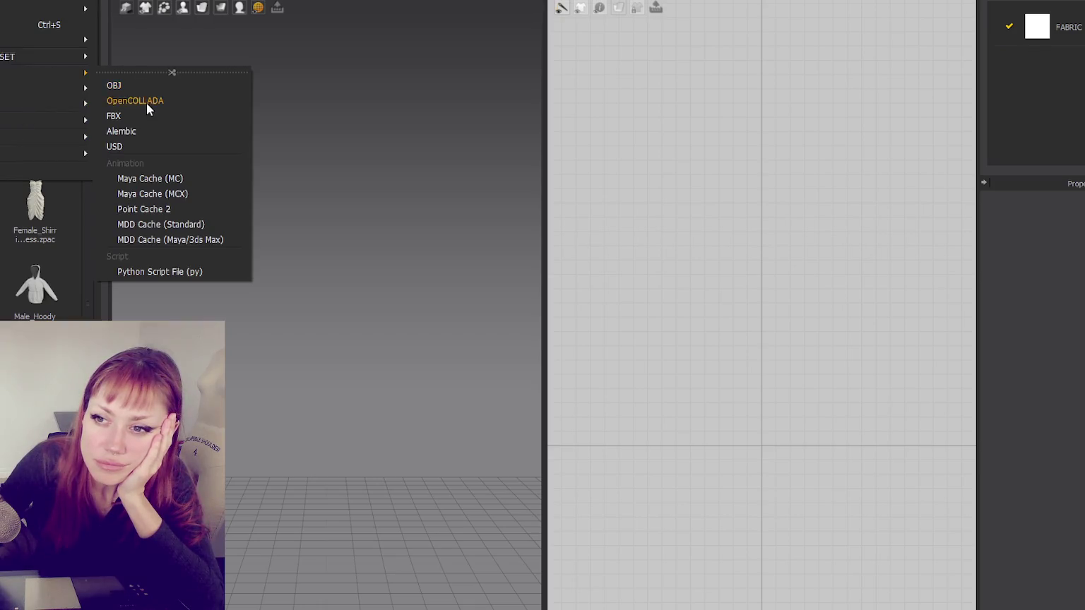
pyautogui.click(145, 102)
pyautogui.press('Escape')
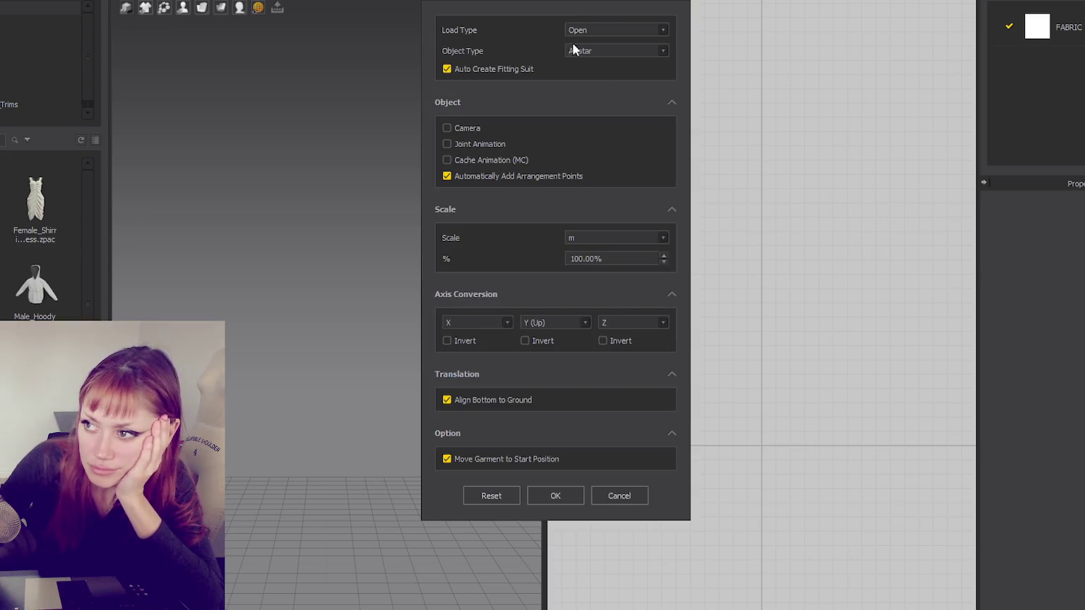
# Step: Confirm the import as an Avatar, Load Type Open, at 100% scale in metres
pyautogui.click(569, 29)
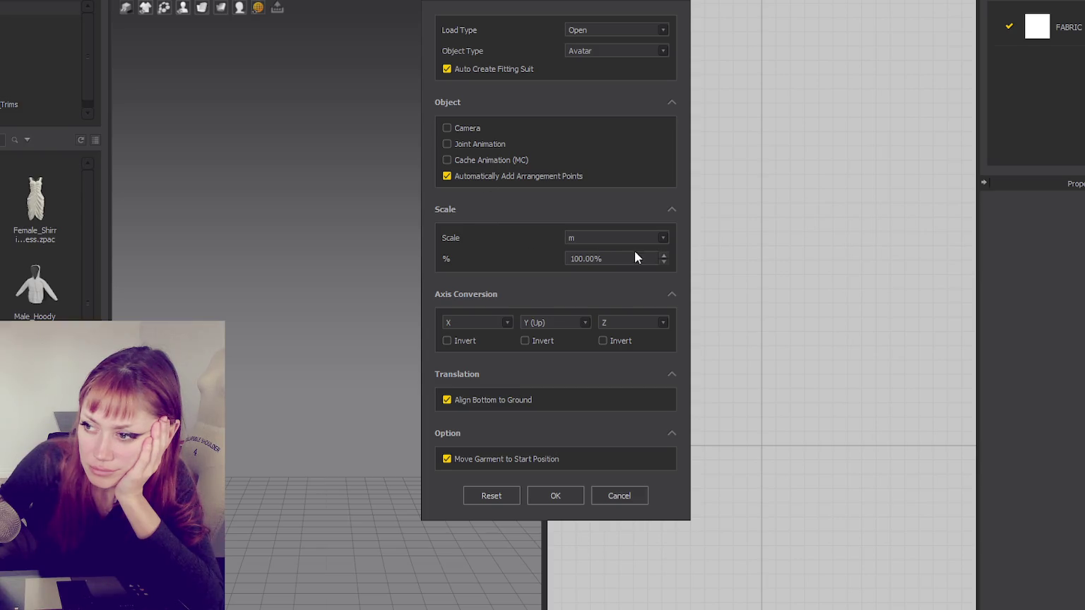
pyautogui.click(557, 496)
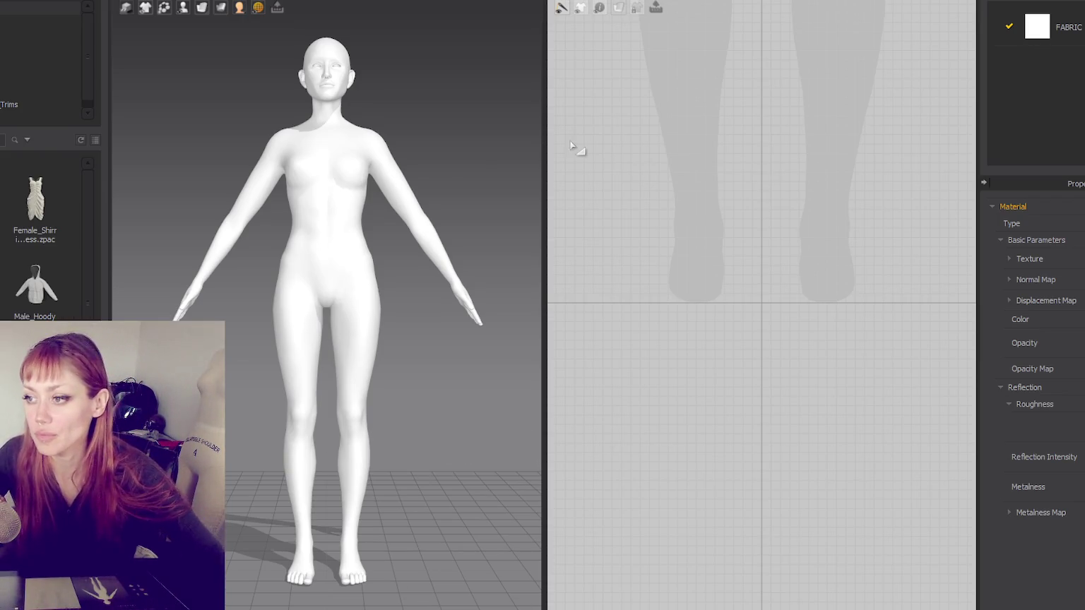
pyautogui.moveTo(545, 138); pyautogui.dragTo(661, 138)
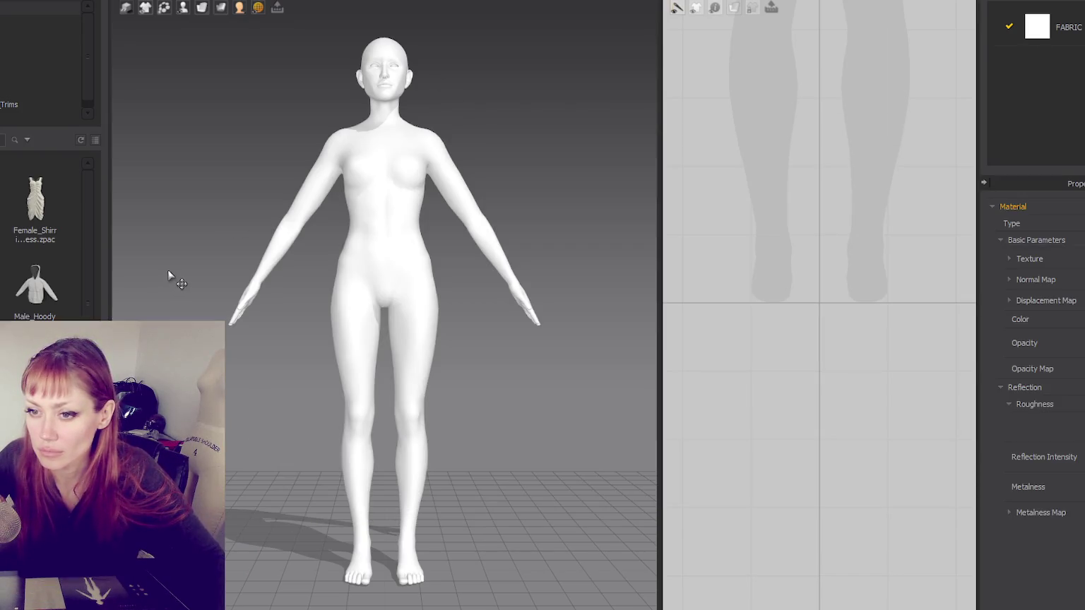
# Step: Drop the shirred dress onto the avatar and scale both its pattern pieces together
pyautogui.moveTo(35, 205); pyautogui.dragTo(396, 211)
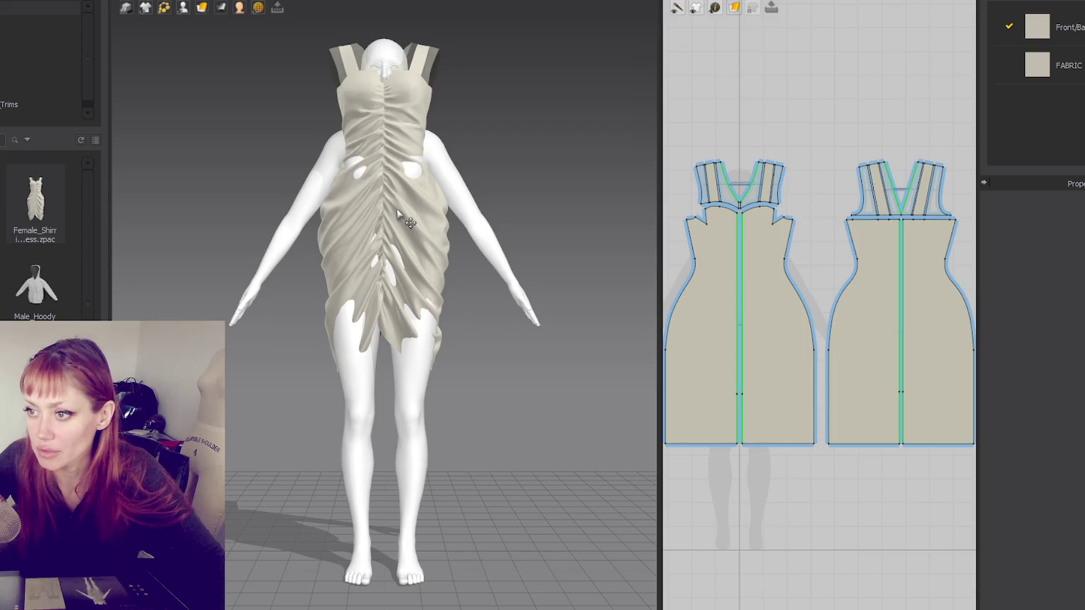
pyautogui.moveTo(474, 221); pyautogui.dragTo(526, 184, button='right')
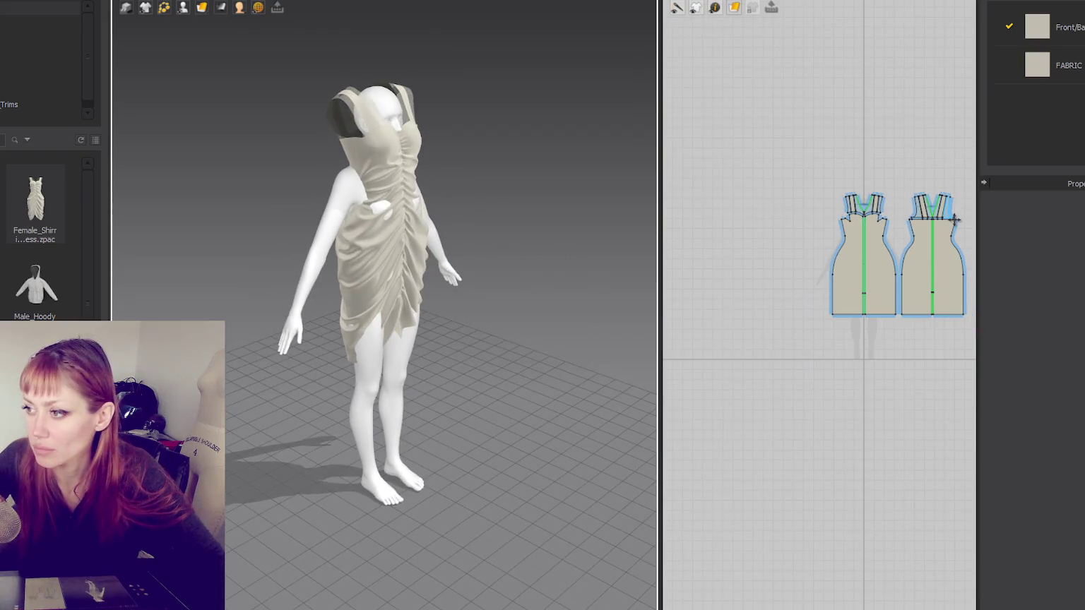
pyautogui.click(389, 223)
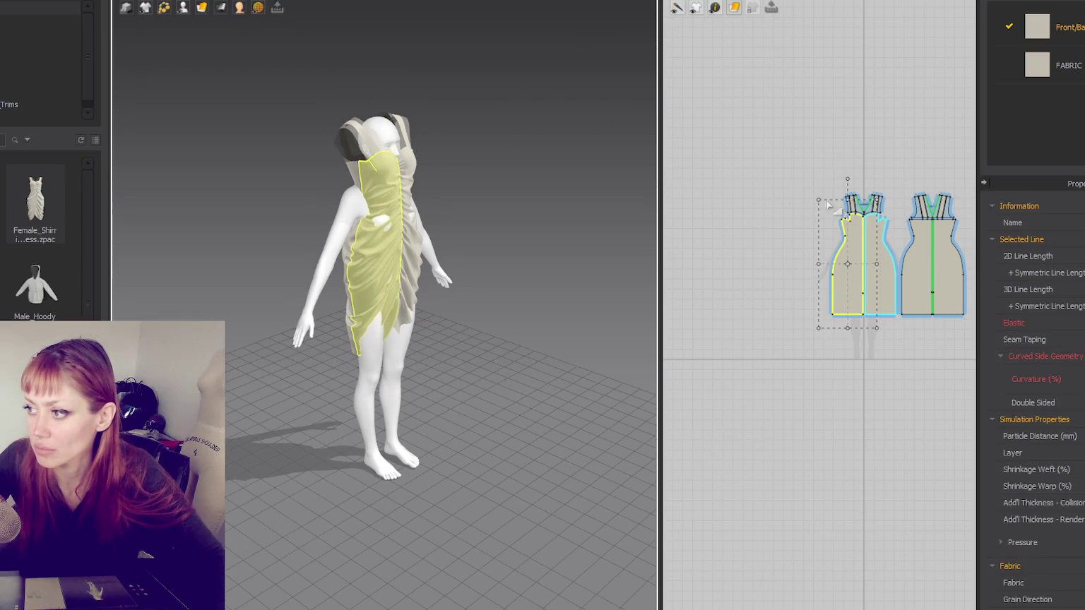
pyautogui.moveTo(811, 133); pyautogui.dragTo(715, 165, button='right')
pyautogui.hotkey('ctrl', 'a')
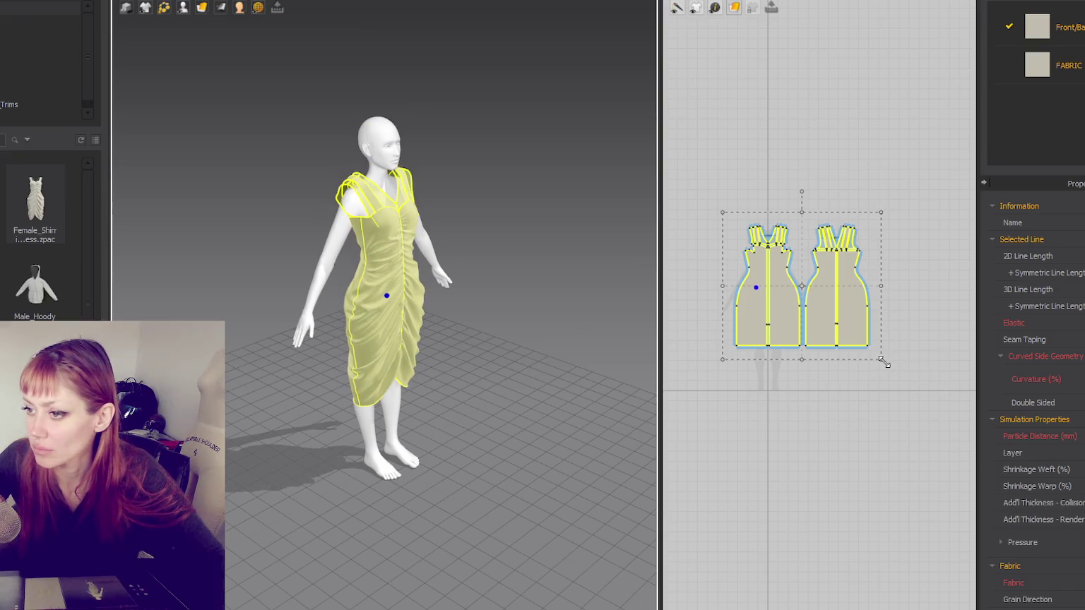
pyautogui.moveTo(882, 361); pyautogui.dragTo(868, 353)
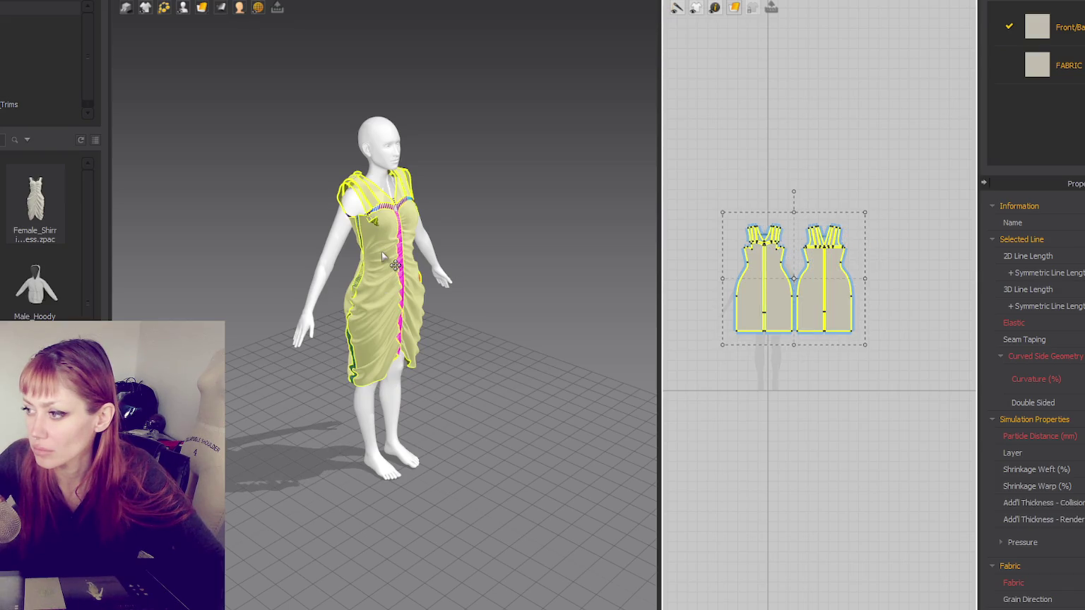
# Step: Inspect the draped dress from the side, undoing a test pin and stopping the simulation
pyautogui.moveTo(382, 256)
pyautogui.mouseDown(button='right')
pyautogui.moveTo(339, 249)
pyautogui.moveTo(394, 299)
pyautogui.moveTo(564, 298)
pyautogui.mouseUp(button='right')
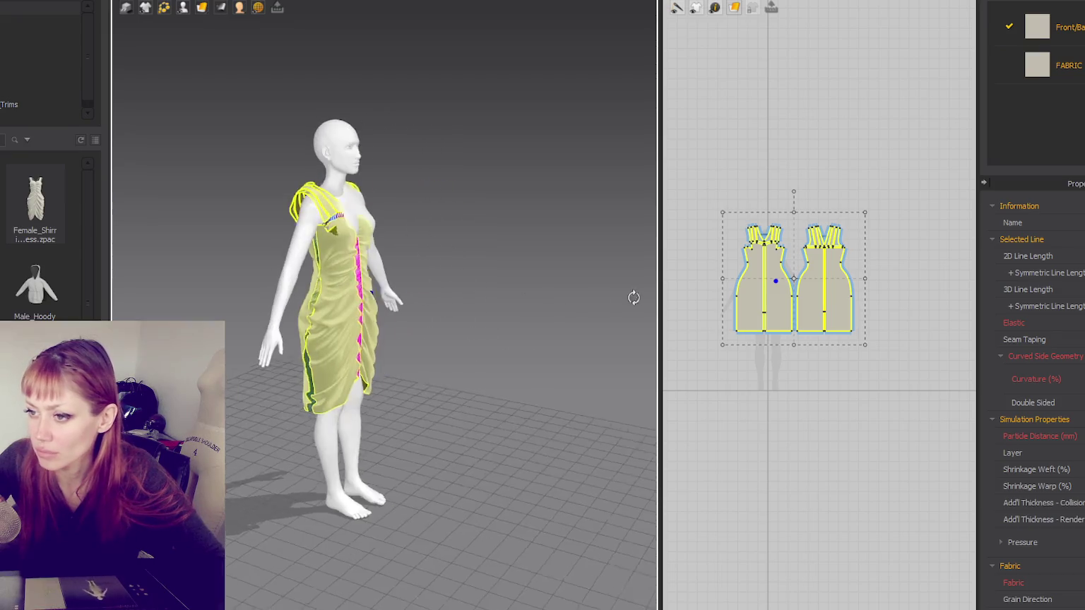
pyautogui.click(347, 321)
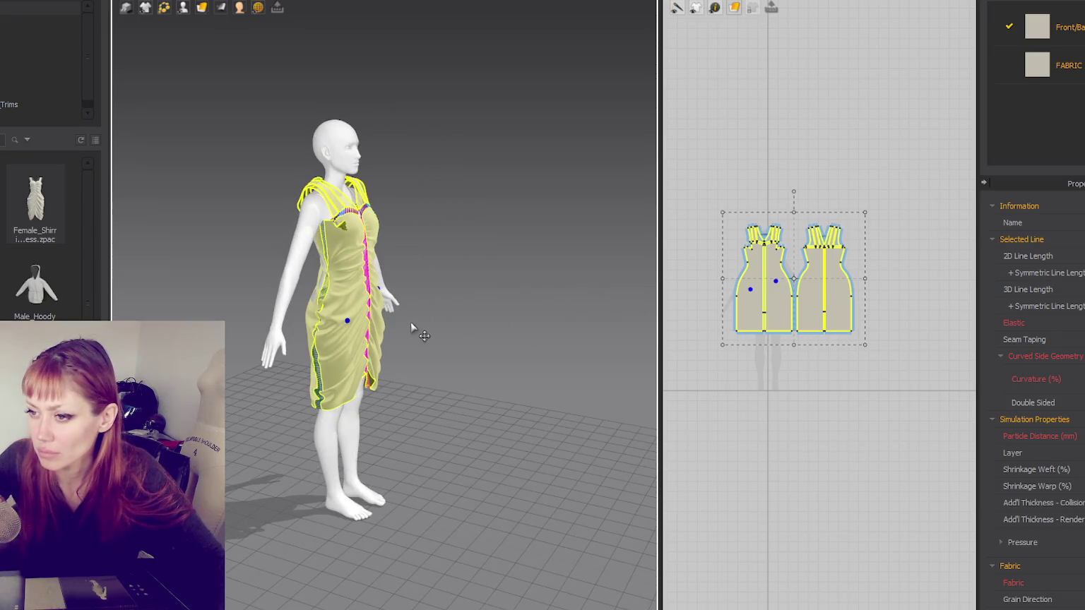
pyautogui.hotkey('ctrl', 'z')
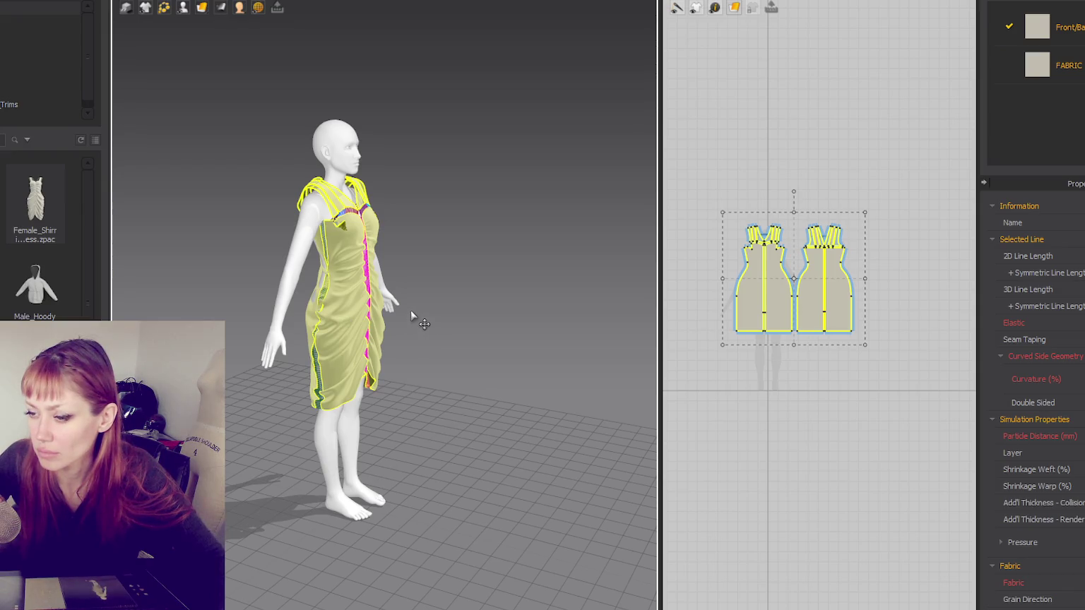
pyautogui.hotkey('ctrl', 'z')
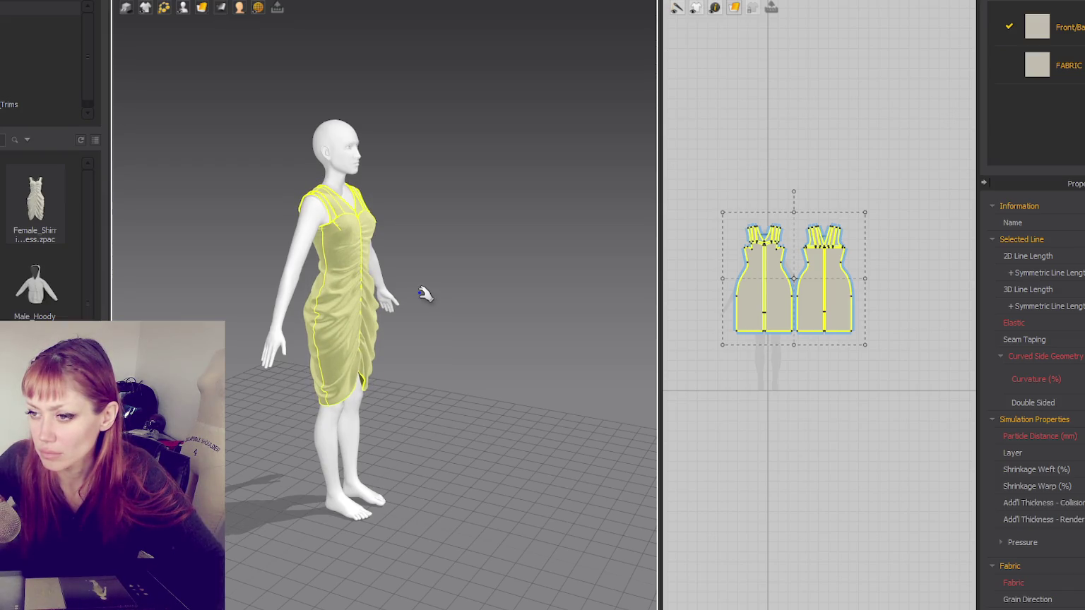
pyautogui.moveTo(487, 239)
pyautogui.mouseDown(button='right')
pyautogui.moveTo(396, 224)
pyautogui.moveTo(428, 223)
pyautogui.mouseUp(button='right')
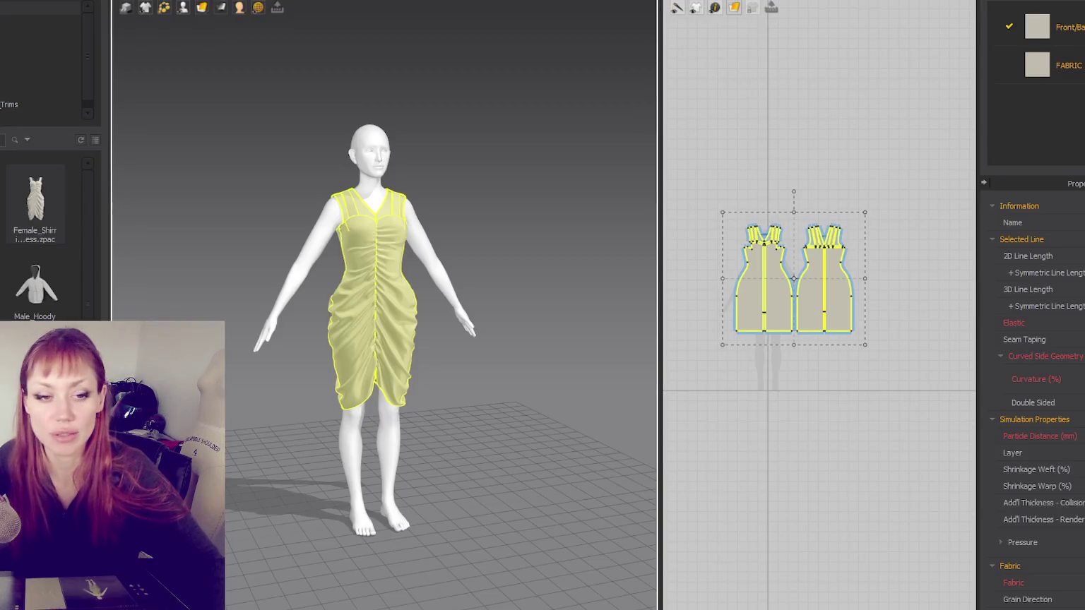
# Step: Switch to the maximized browser showing the CLO-SET Connect 'denim short streetart print' product page
pyautogui.moveTo(486, 246); pyautogui.dragTo(560, 240, button='middle')
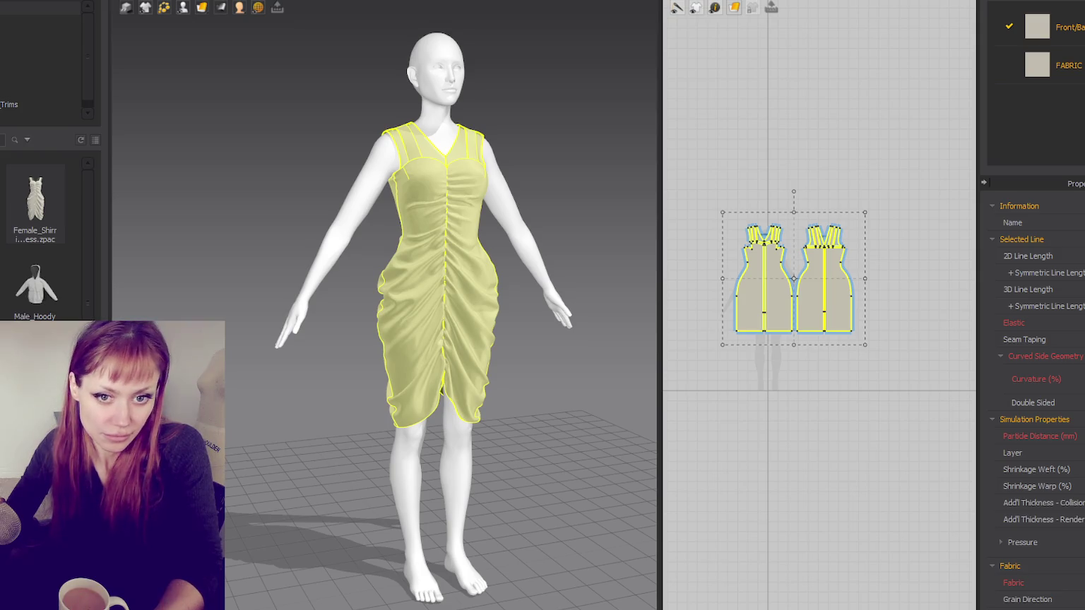
pyautogui.hotkey('alt', 'Tab')
pyautogui.doubleClick(517, 50)
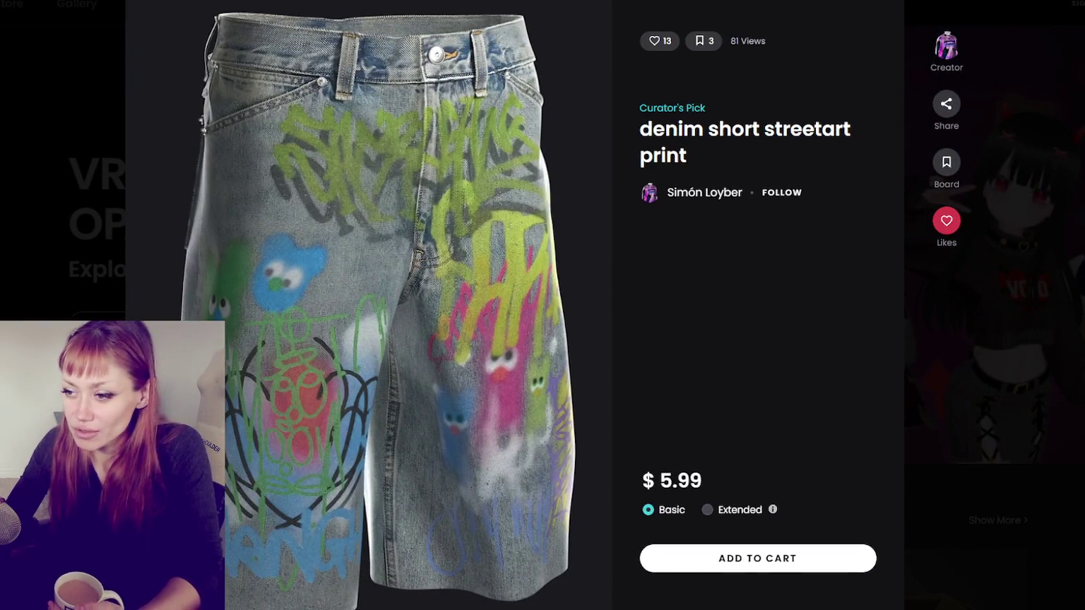
# Step: Return to the store's main listing, show only Garment items, and scroll through them
pyautogui.click(18, 146)
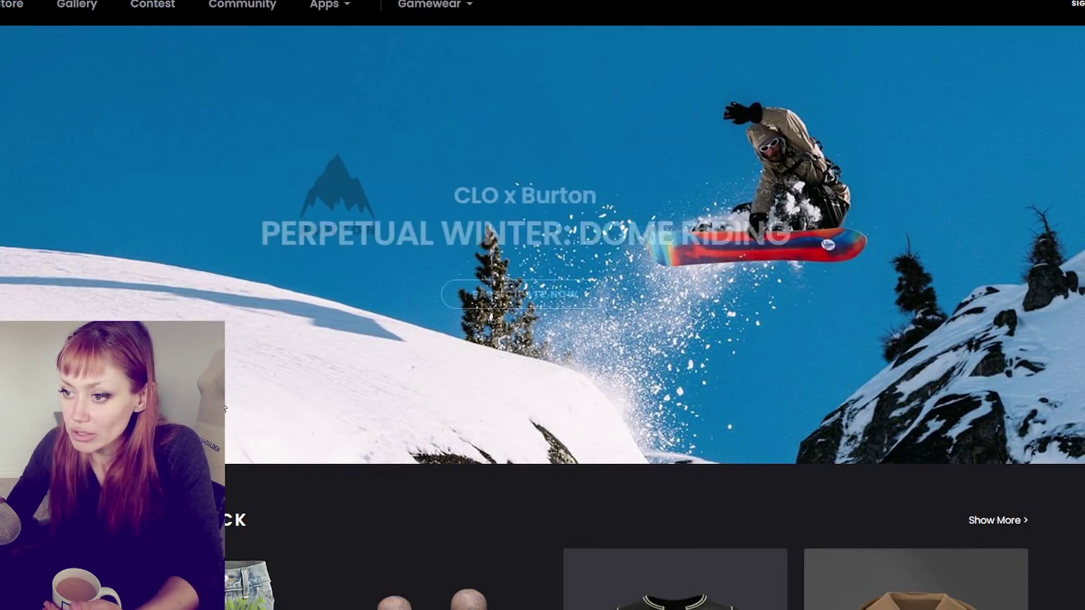
pyautogui.click(14, 5)
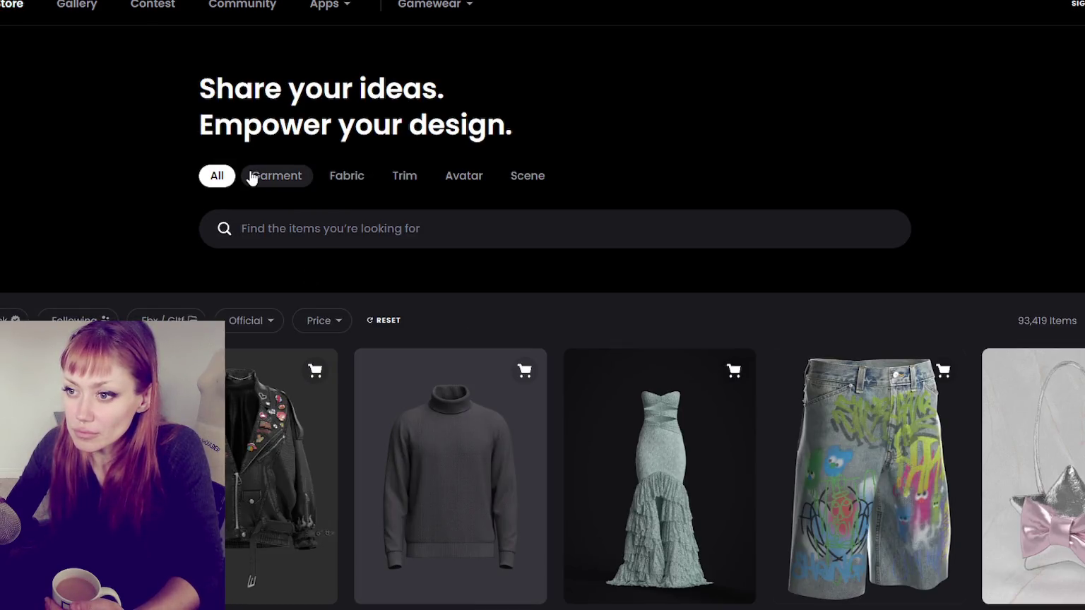
pyautogui.click(273, 177)
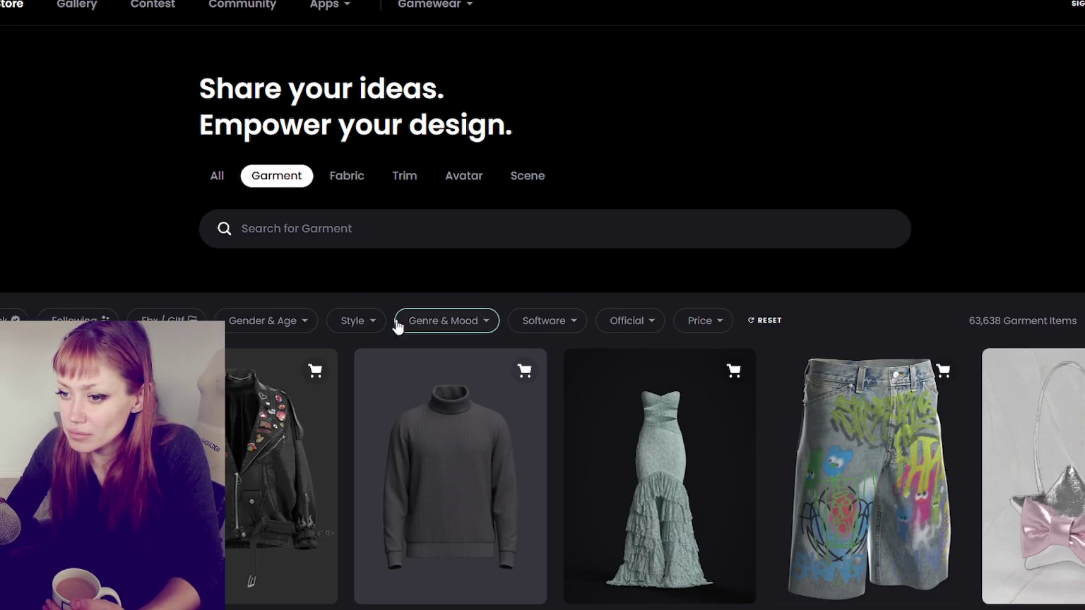
pyautogui.scroll(-4, 259, 249)
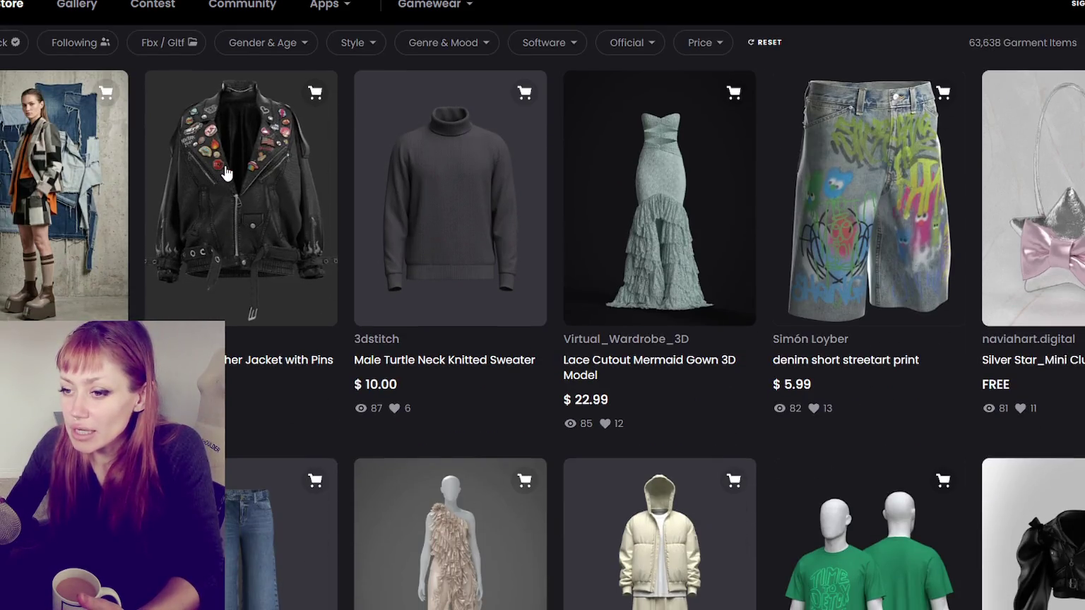
pyautogui.scroll(1, 226, 172)
pyautogui.scroll(-1, 226, 169)
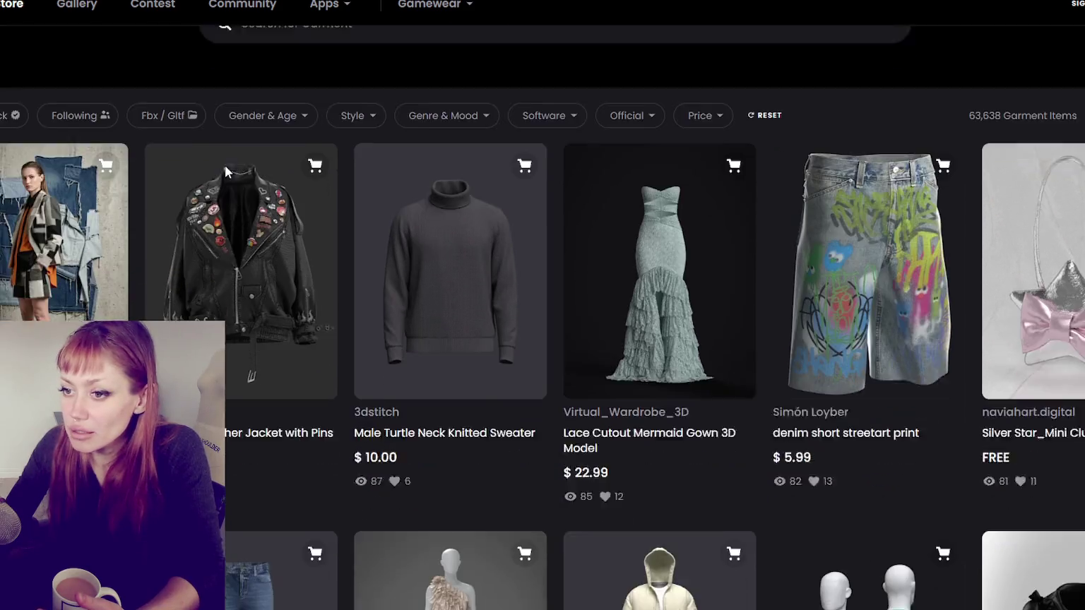
pyautogui.scroll(-4, 263, 142)
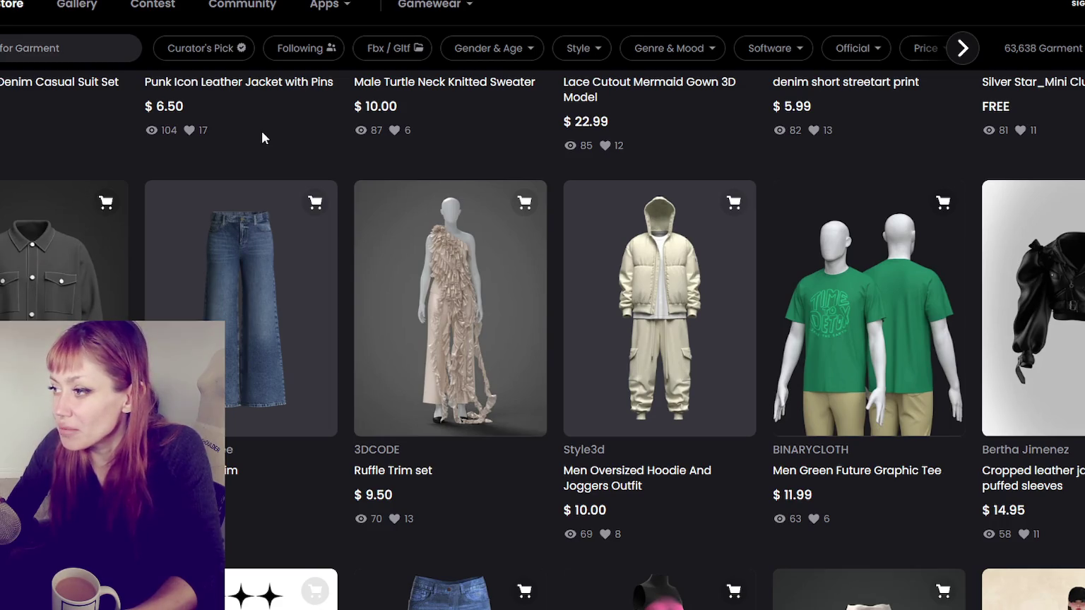
pyautogui.scroll(5, 260, 131)
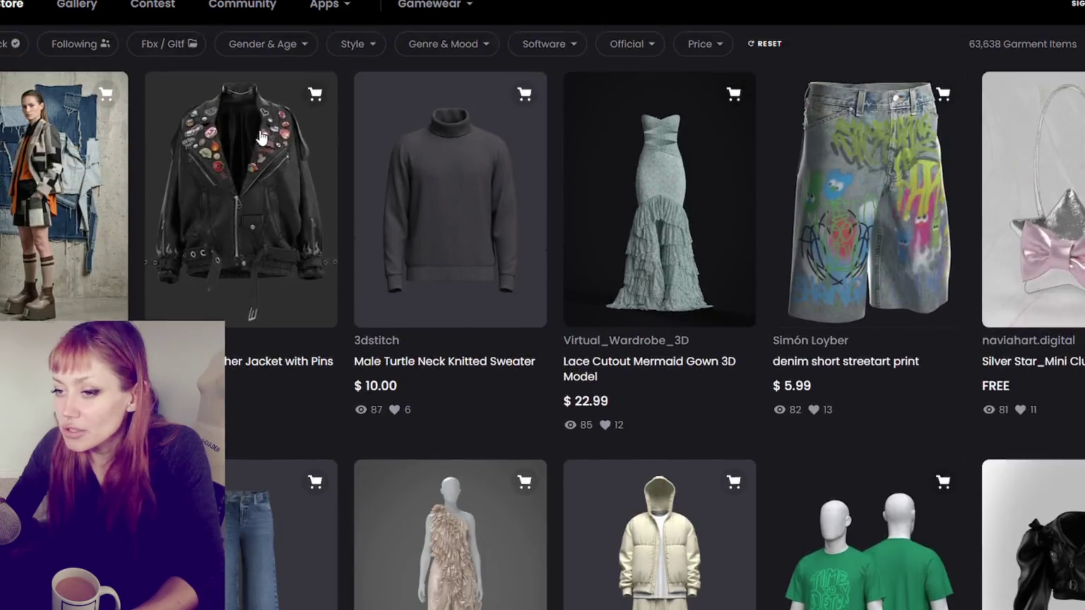
pyautogui.scroll(3, 260, 132)
pyautogui.scroll(-3, 260, 132)
pyautogui.scroll(-1, 233, 138)
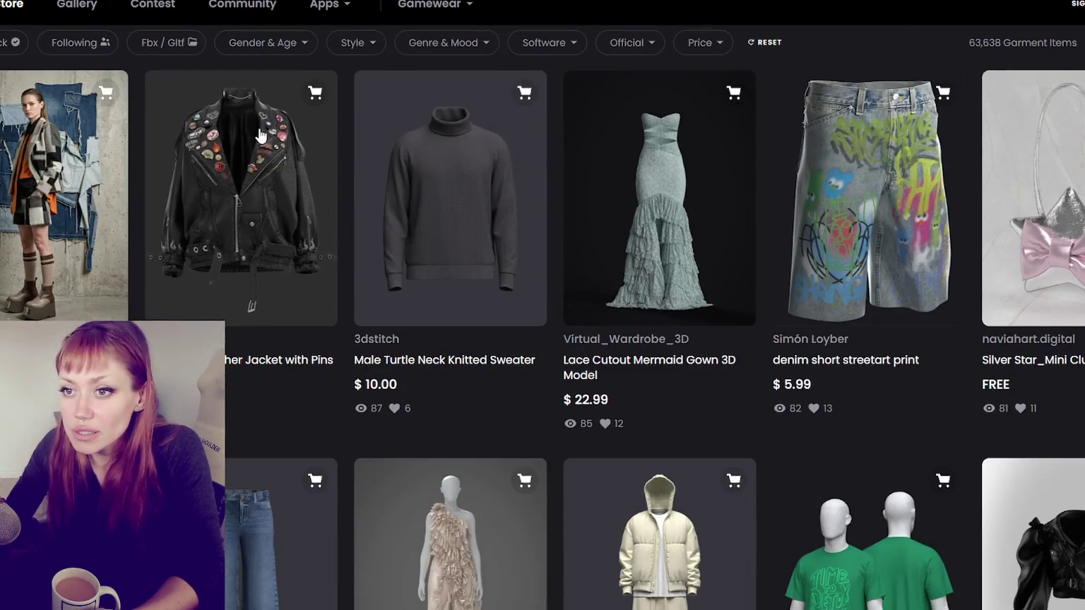
pyautogui.scroll(1, 190, 142)
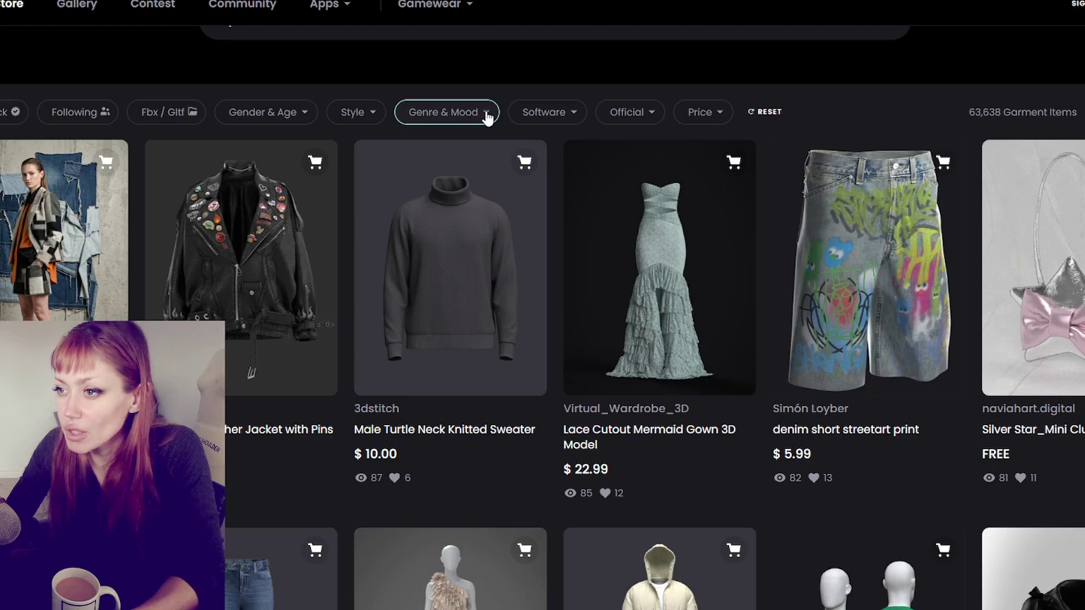
# Step: Check the genre/mood and software filters, then browse down through the free garment results
pyautogui.click(487, 117)
pyautogui.click(556, 115)
pyautogui.scroll(-5, 255, 181)
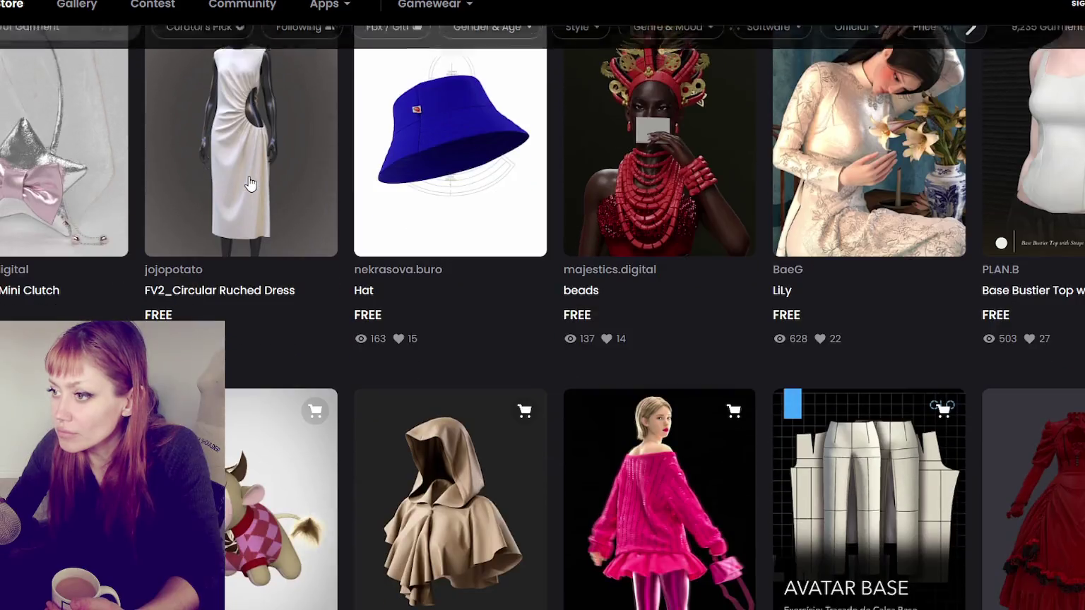
pyautogui.scroll(1, 255, 182)
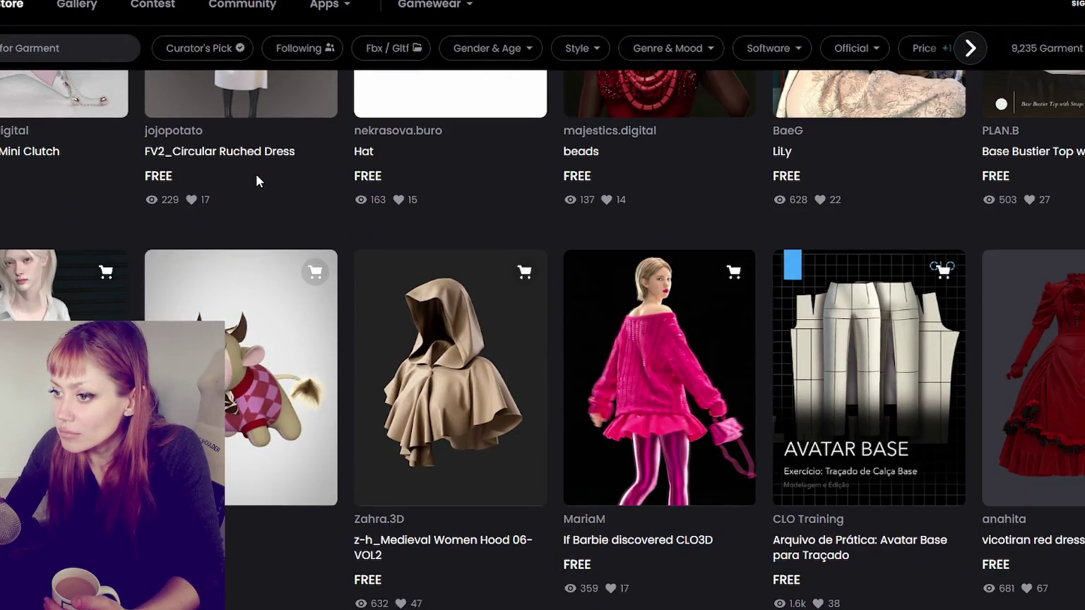
pyautogui.scroll(-3, 256, 174)
pyautogui.scroll(-3, 261, 173)
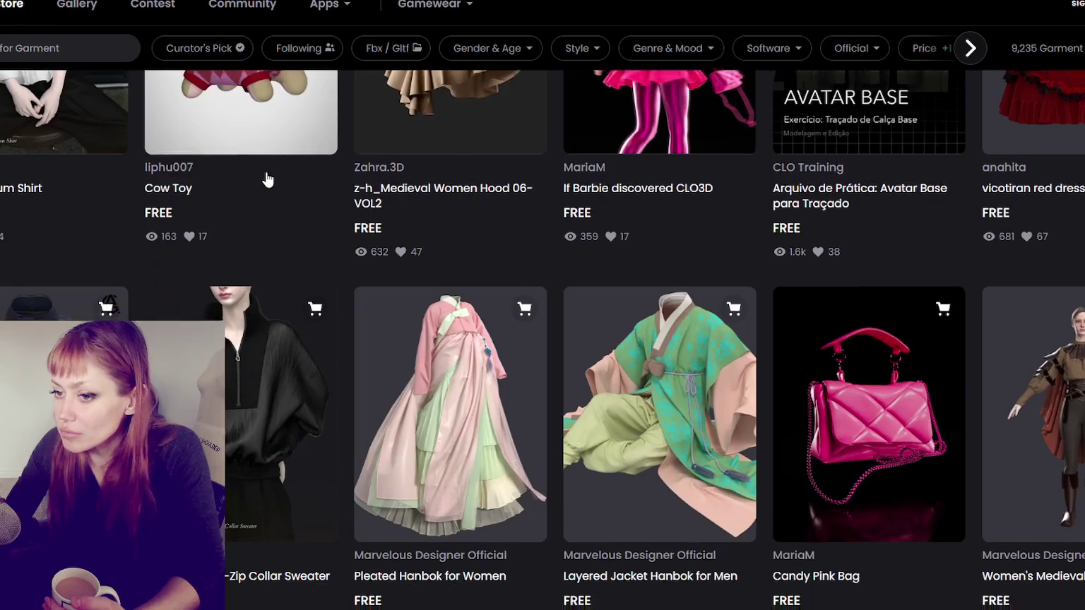
pyautogui.scroll(-3, 265, 178)
pyautogui.scroll(-3, 265, 178)
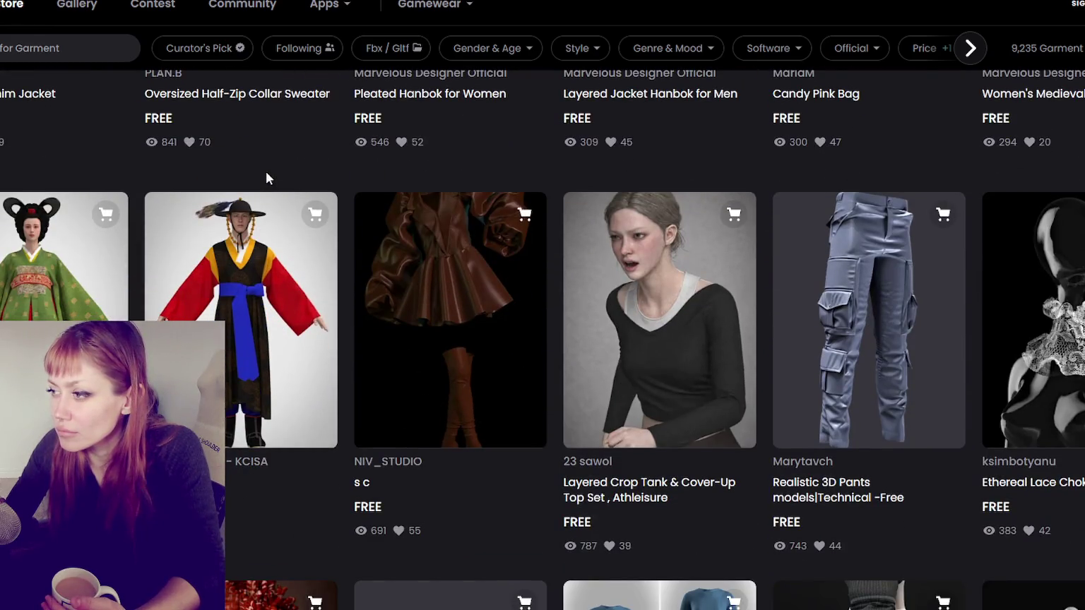
pyautogui.scroll(-4, 265, 178)
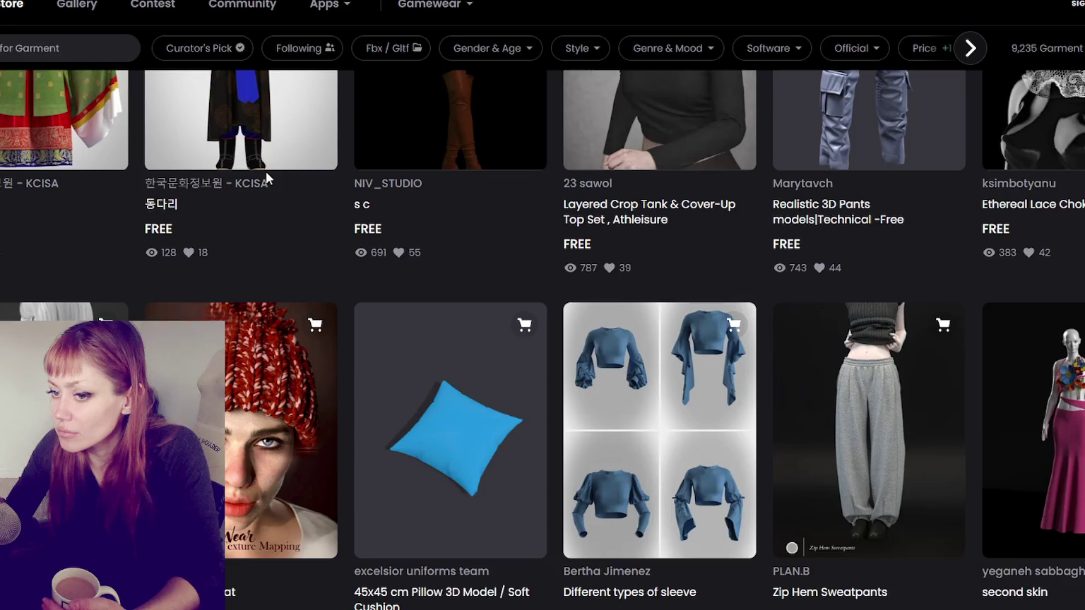
pyautogui.scroll(-2, 266, 173)
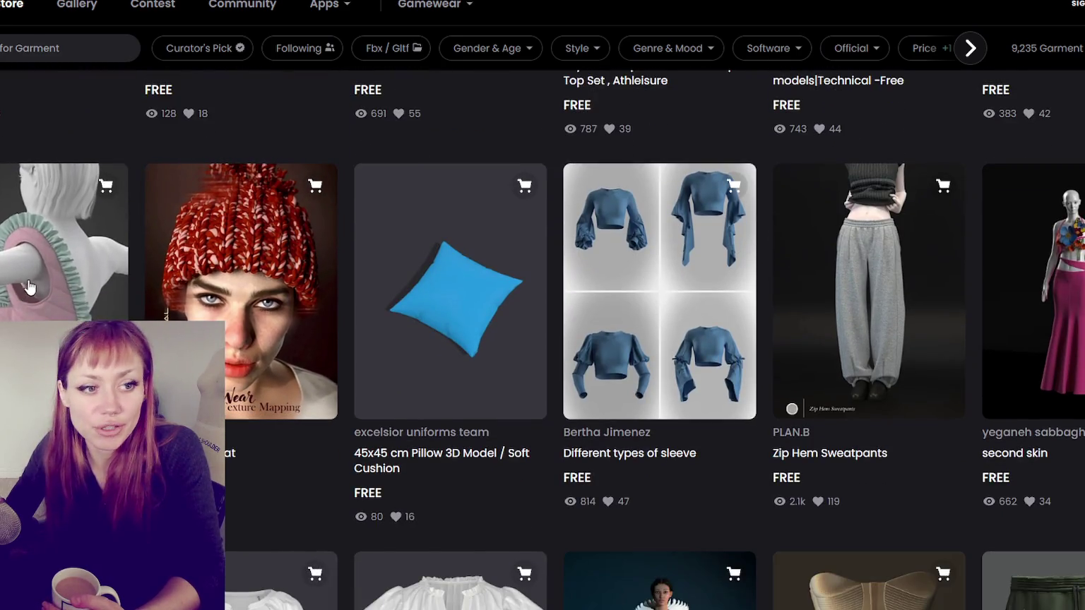
pyautogui.scroll(-2, 54, 191)
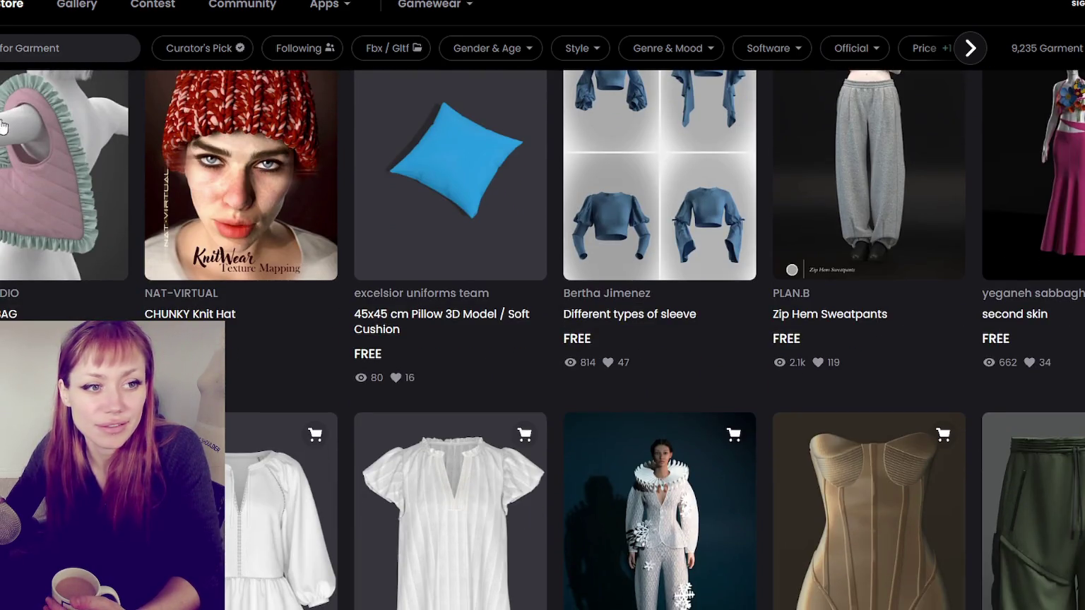
pyautogui.scroll(1, 438, 380)
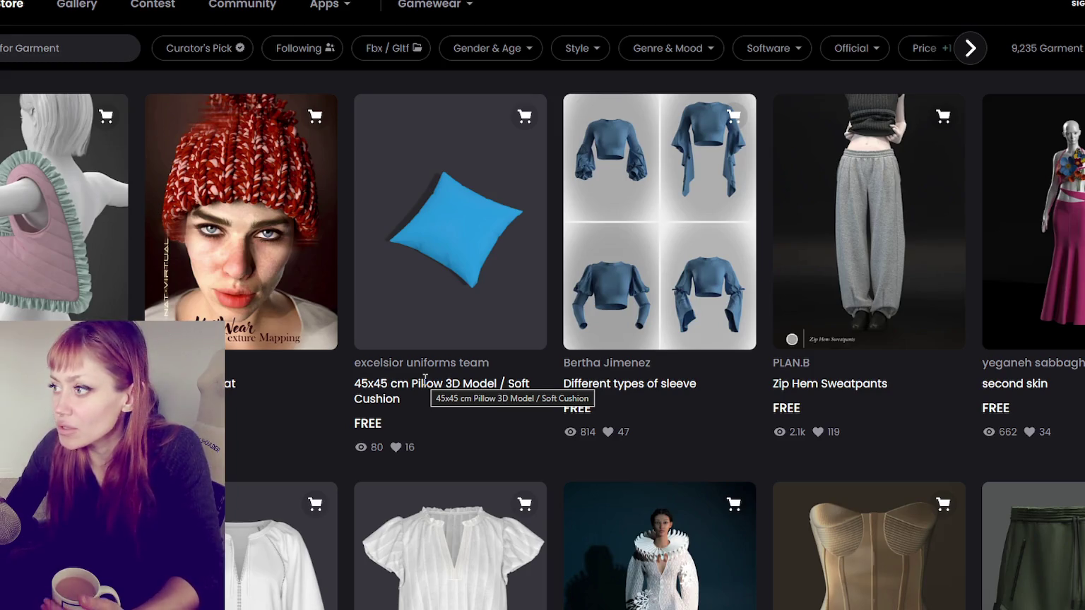
pyautogui.scroll(-5, 425, 379)
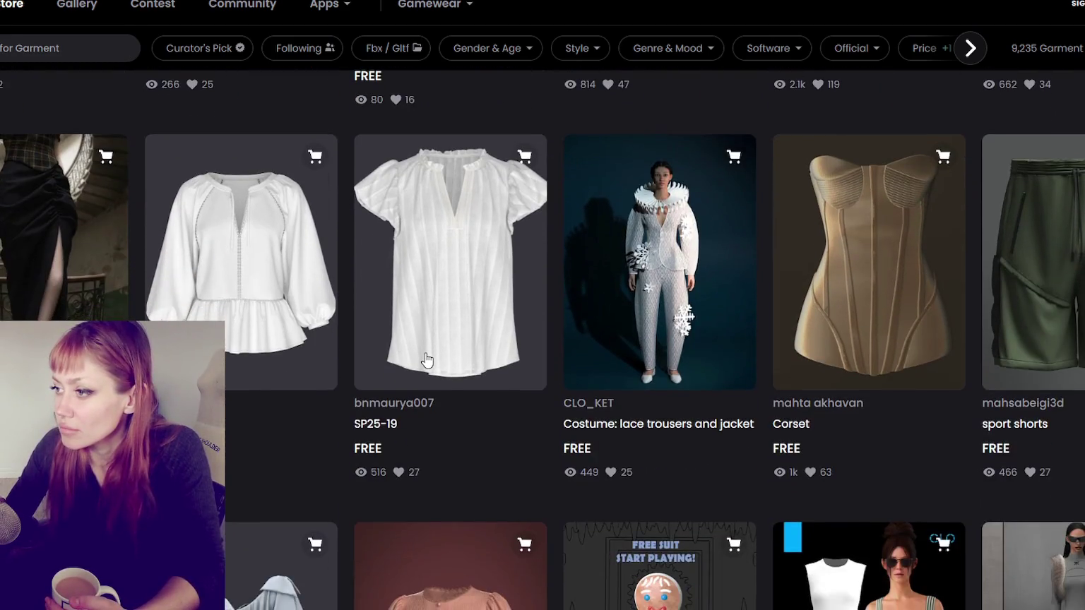
pyautogui.scroll(-5, 425, 361)
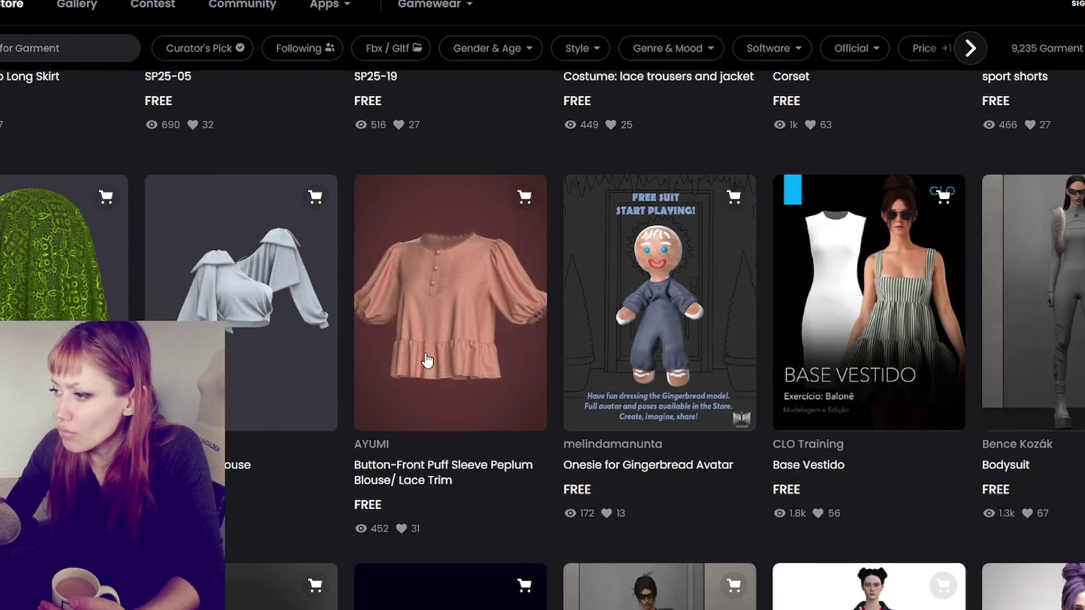
pyautogui.scroll(-1, 426, 361)
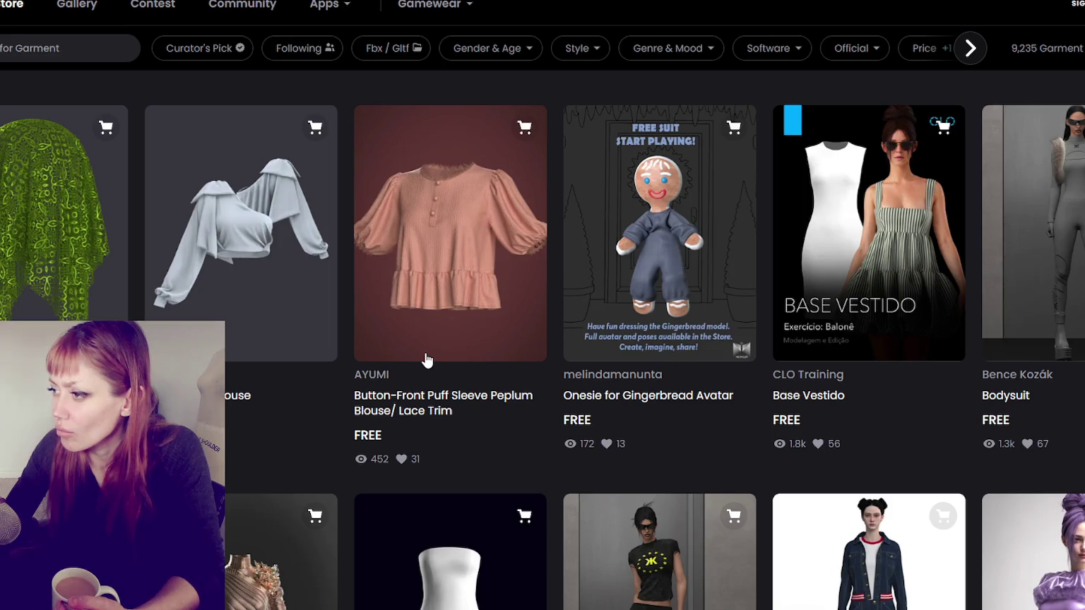
pyautogui.scroll(-1, 426, 360)
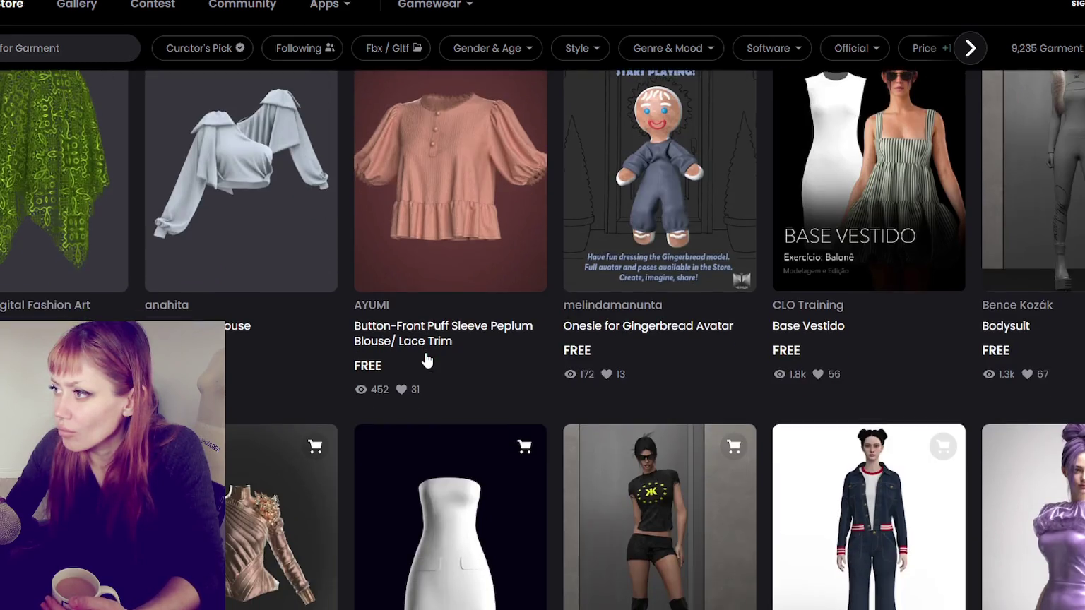
pyautogui.scroll(-2, 425, 361)
pyautogui.scroll(-2, 426, 361)
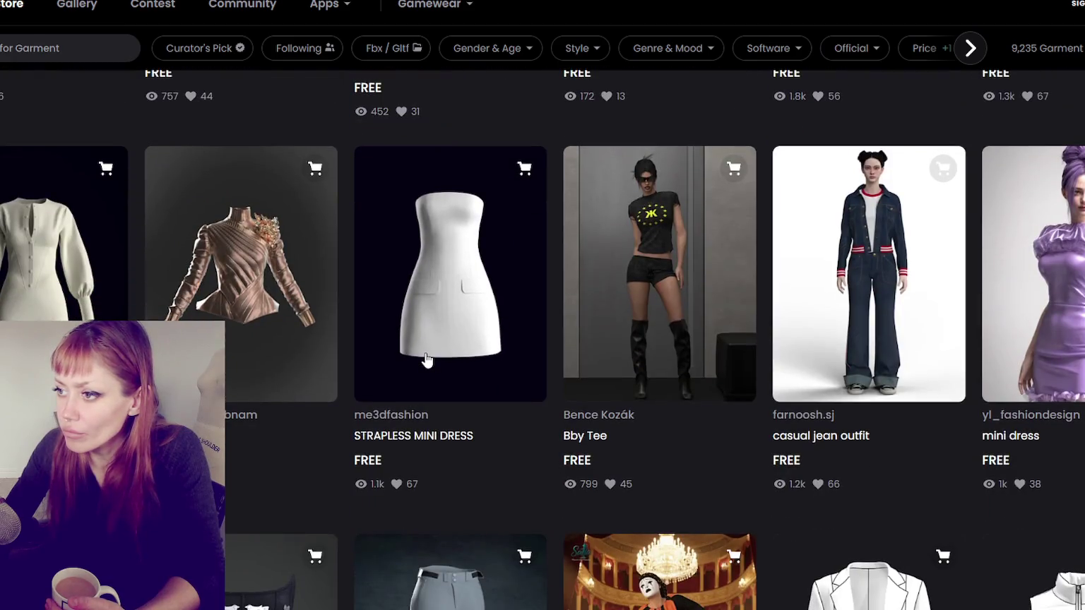
pyautogui.scroll(-1, 426, 360)
pyautogui.scroll(-3, 426, 361)
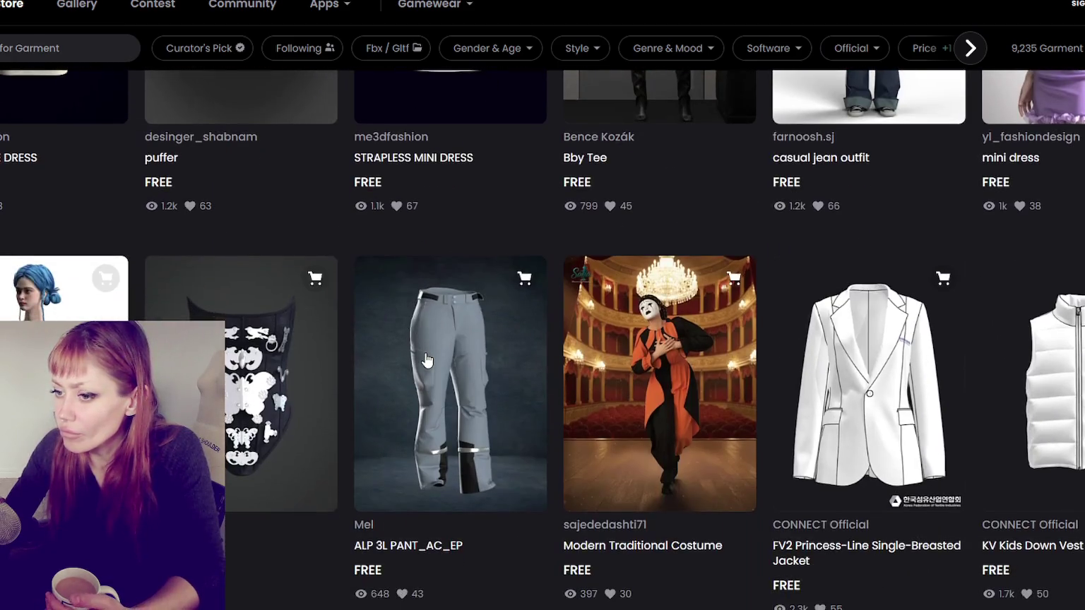
pyautogui.scroll(-1, 426, 361)
pyautogui.scroll(-1, 426, 361)
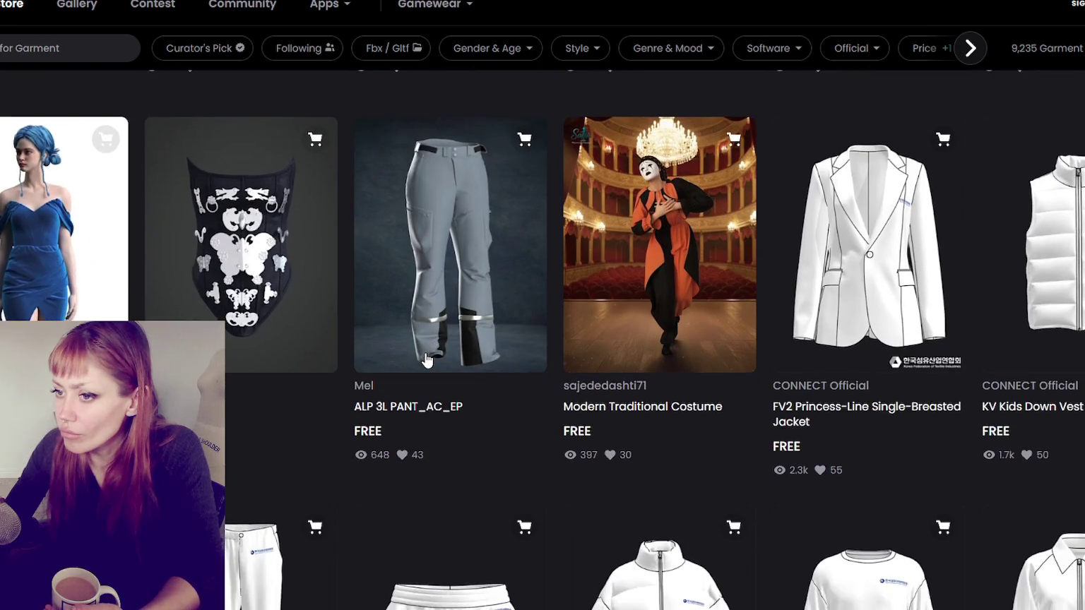
pyautogui.scroll(-4, 426, 361)
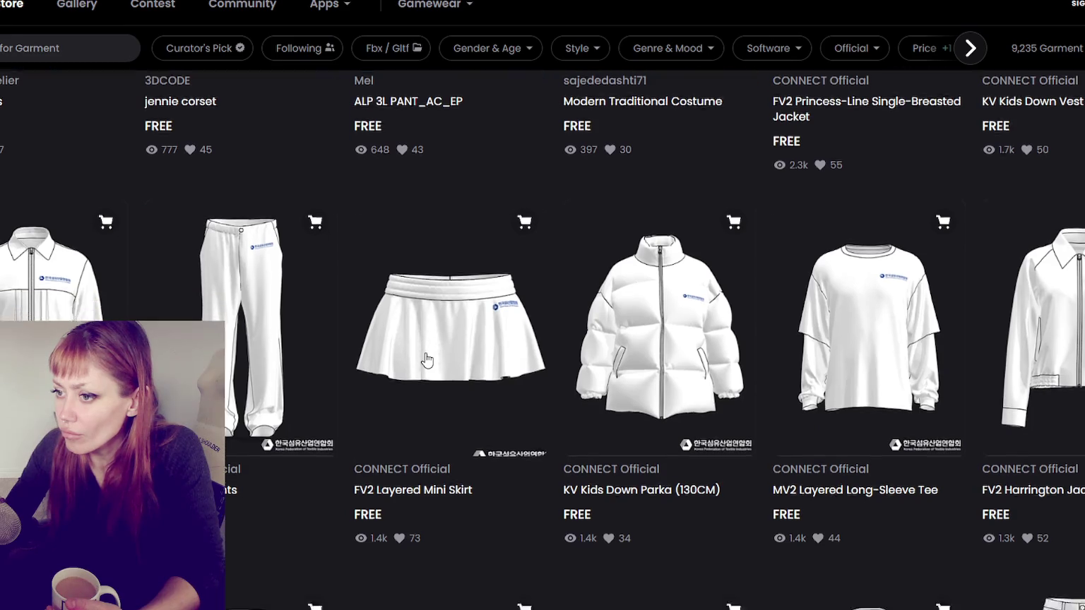
pyautogui.scroll(-5, 425, 360)
pyautogui.scroll(-3, 426, 358)
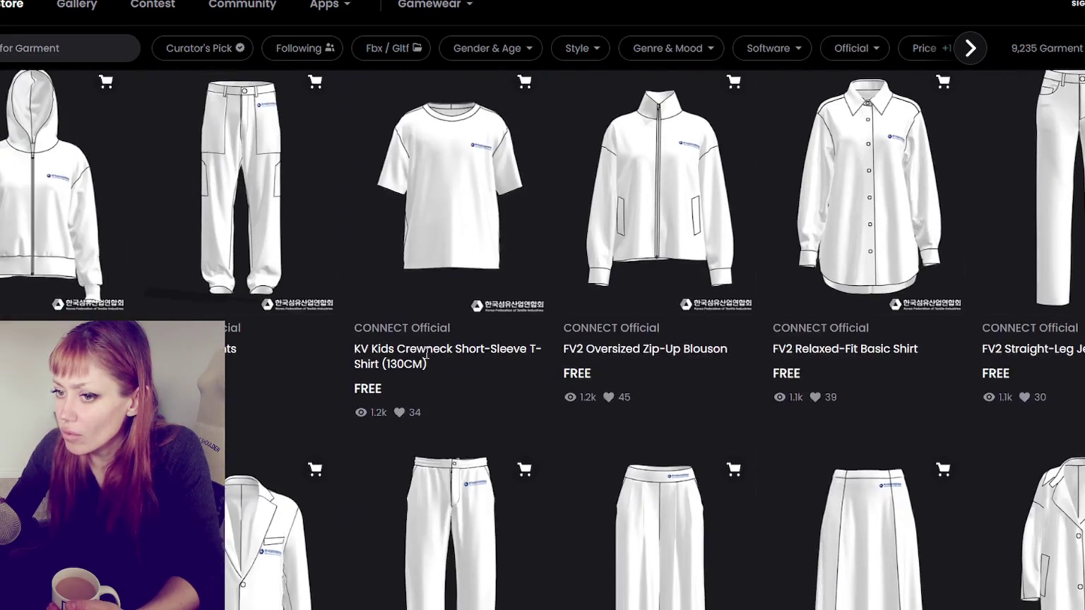
pyautogui.scroll(-3, 426, 358)
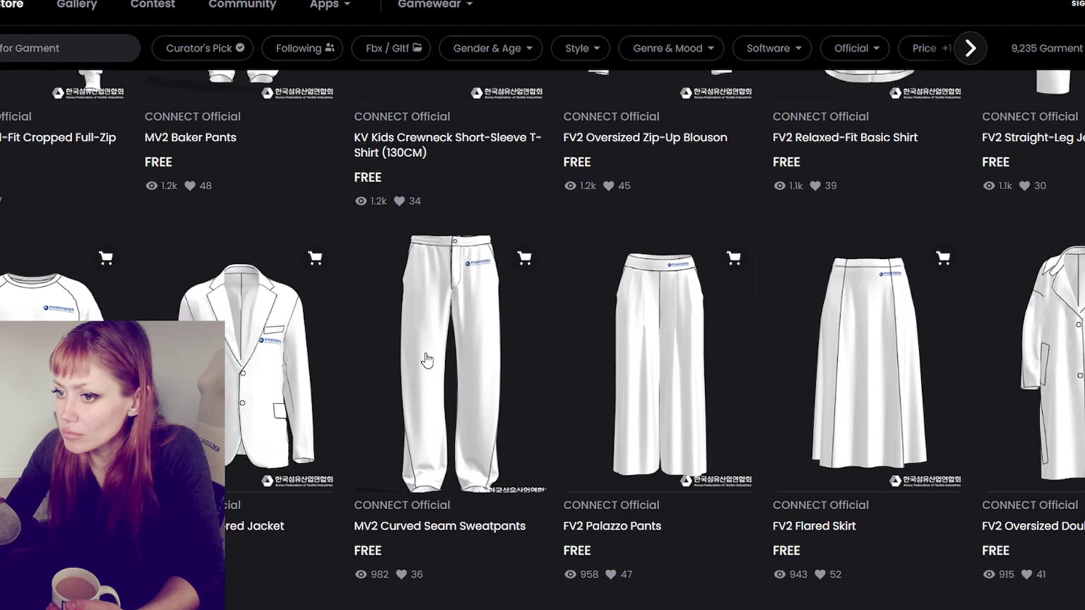
pyautogui.scroll(-4, 426, 360)
pyautogui.scroll(-2, 425, 360)
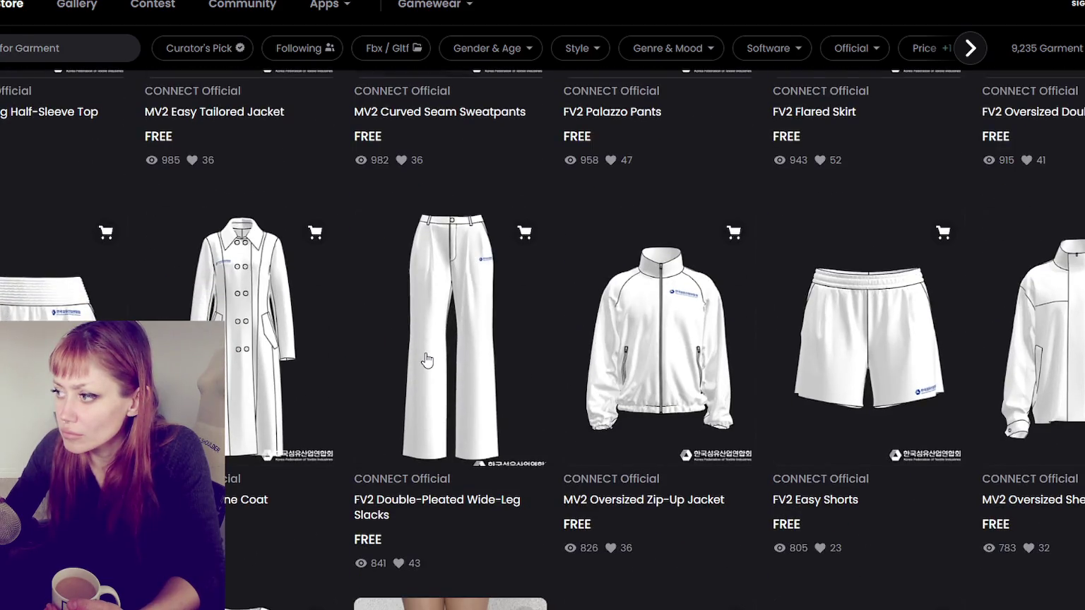
pyautogui.scroll(-3, 425, 360)
pyautogui.scroll(-3, 426, 360)
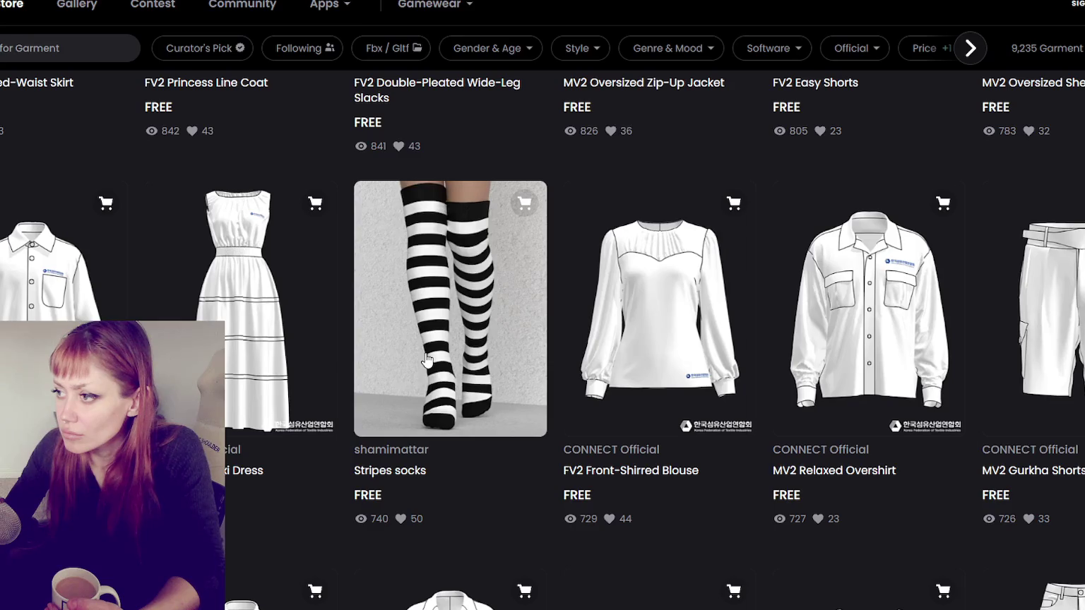
pyautogui.scroll(-2, 426, 360)
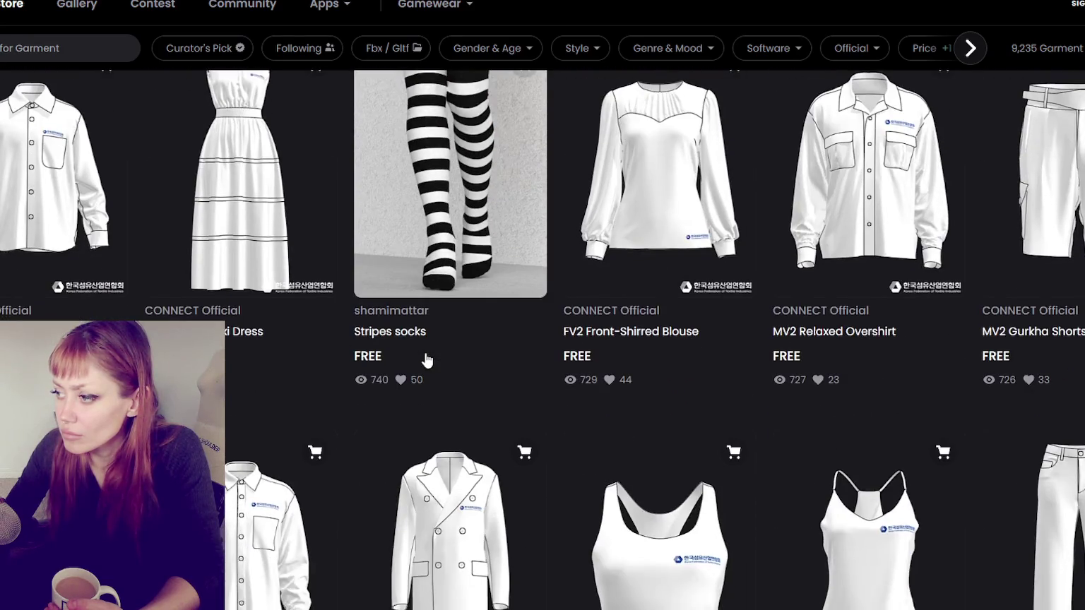
pyautogui.scroll(-3, 426, 360)
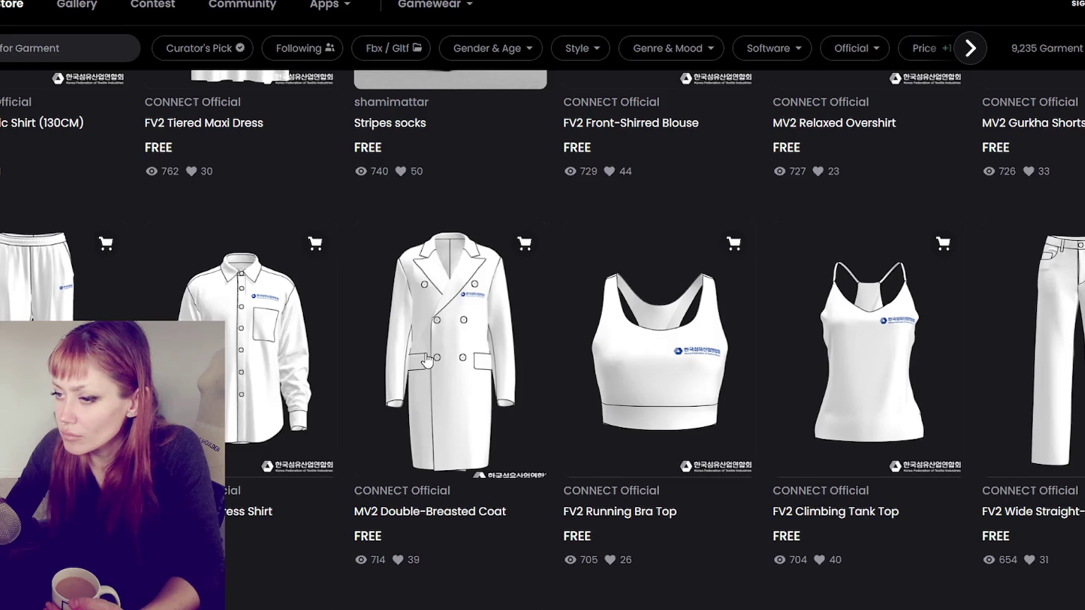
pyautogui.scroll(-5, 425, 360)
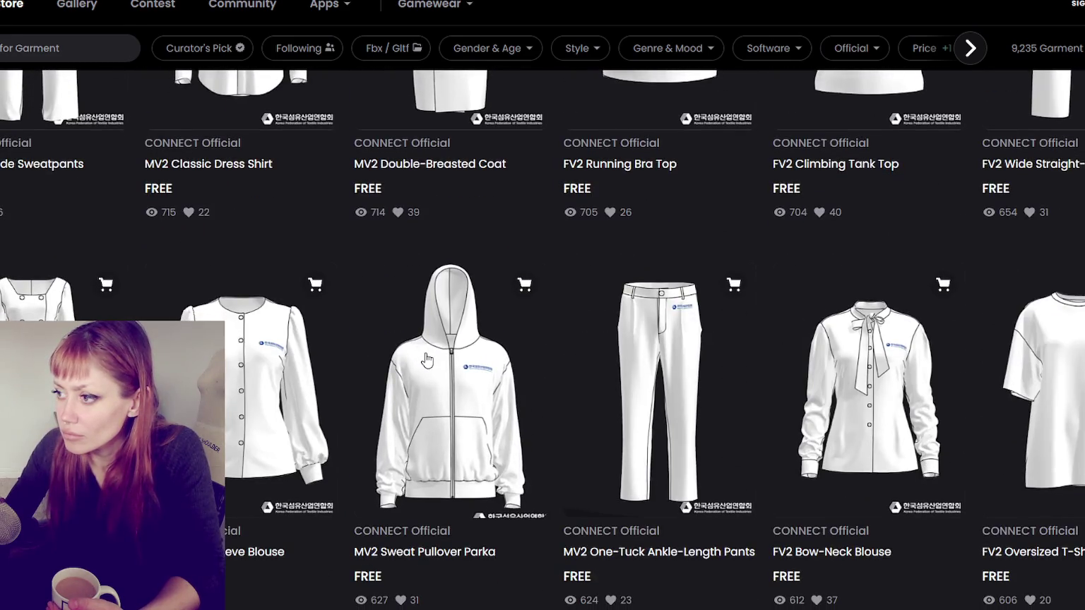
pyautogui.scroll(-2, 426, 360)
pyautogui.scroll(-3, 426, 360)
pyautogui.scroll(-1, 426, 360)
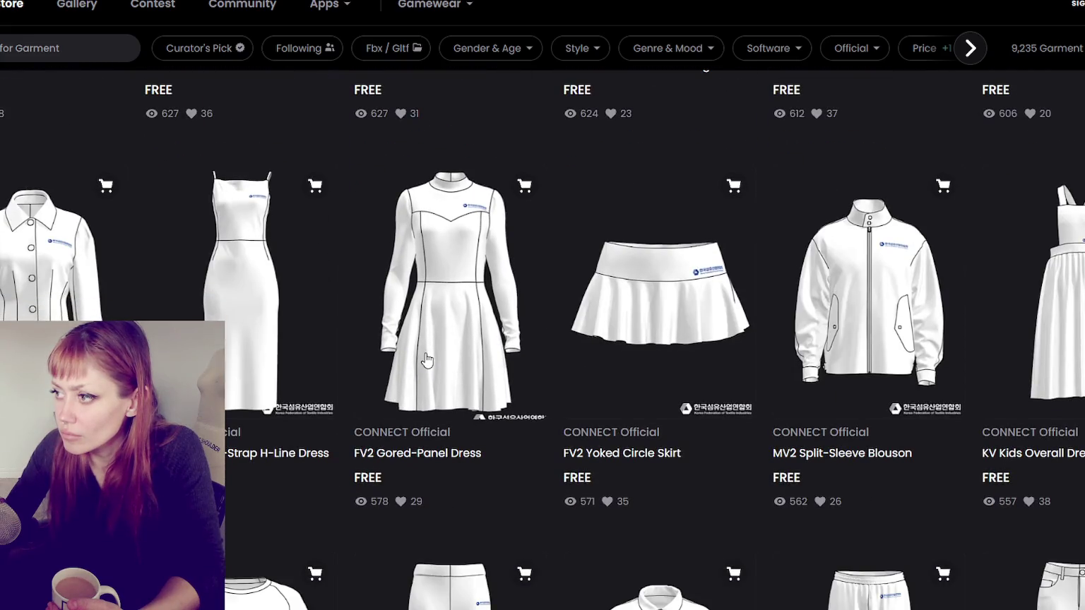
pyautogui.scroll(-2, 426, 360)
pyautogui.scroll(-4, 426, 361)
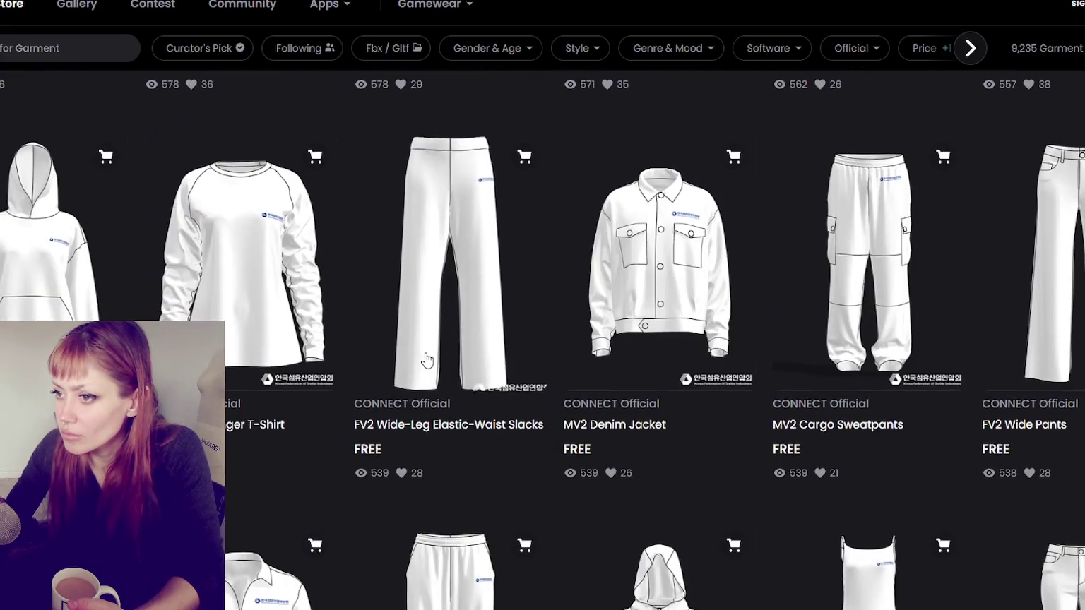
pyautogui.scroll(-4, 426, 360)
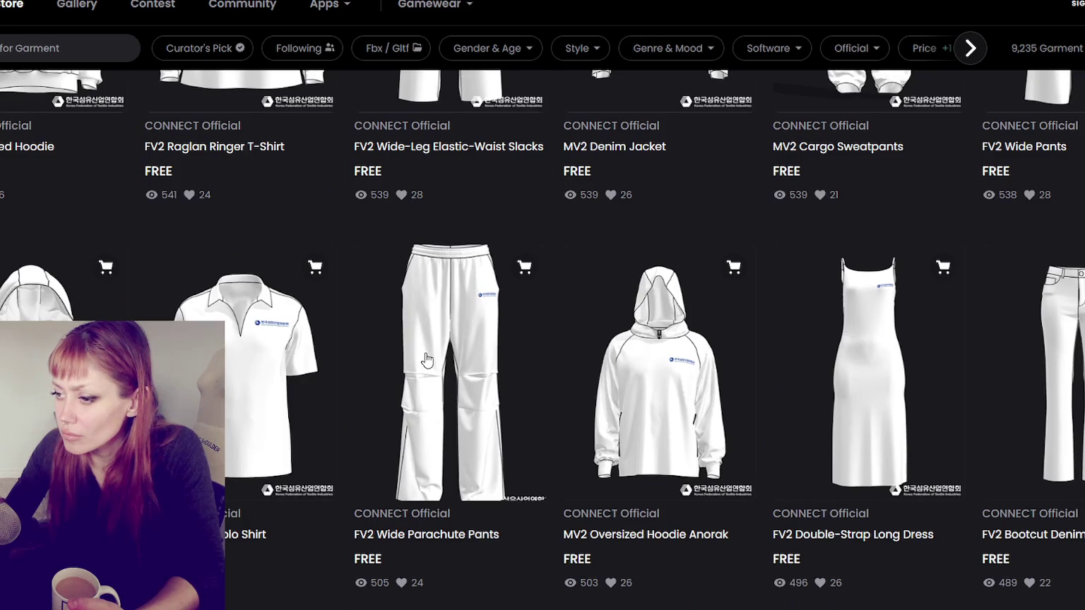
pyautogui.scroll(-5, 426, 360)
pyautogui.scroll(-3, 425, 360)
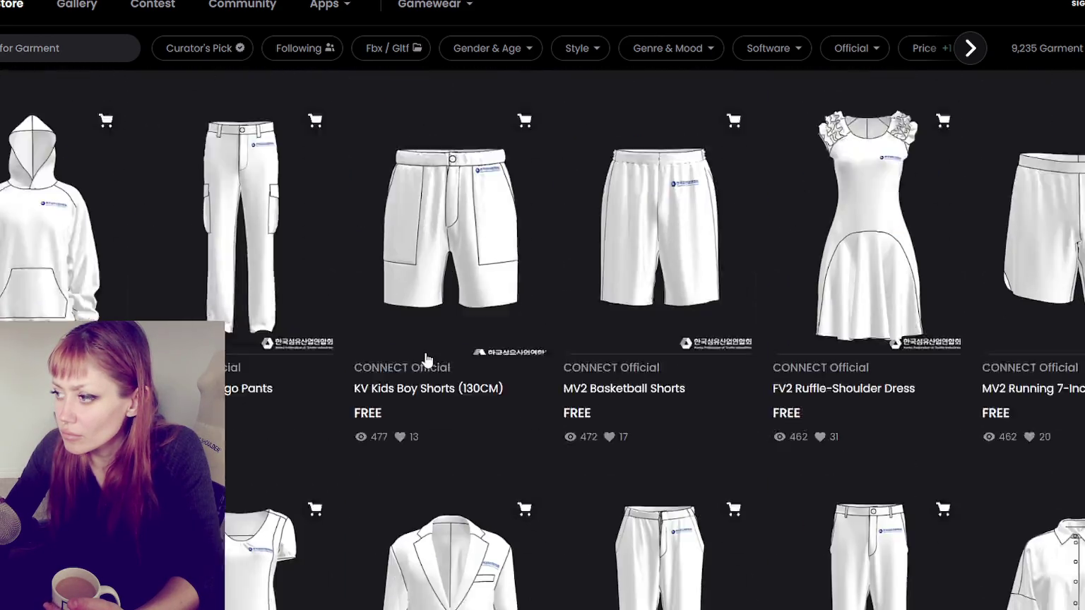
pyautogui.scroll(-2, 426, 360)
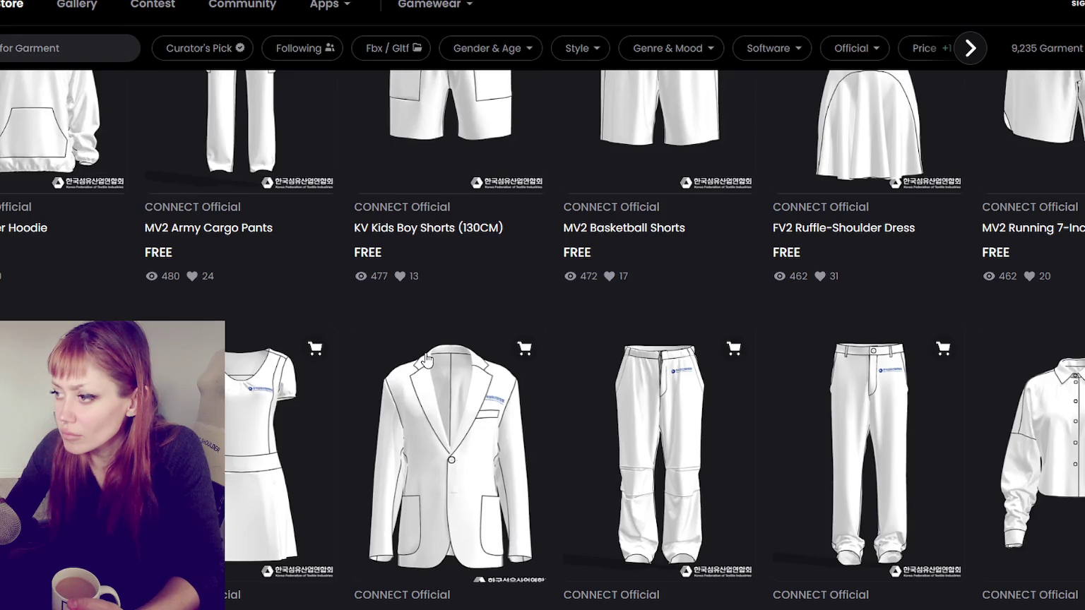
pyautogui.scroll(-6, 426, 360)
pyautogui.scroll(4, 426, 361)
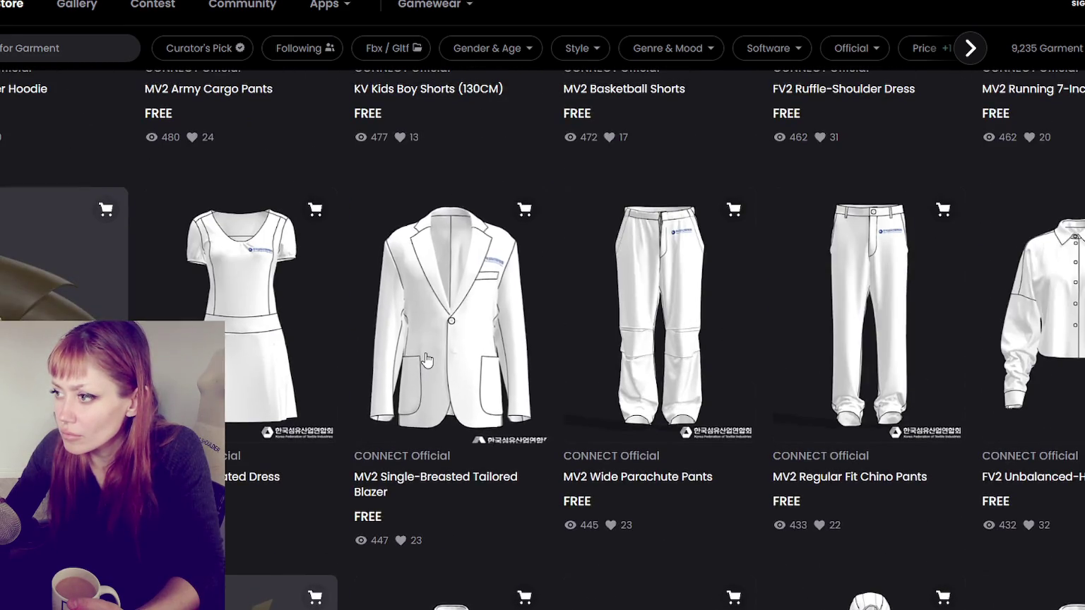
pyautogui.scroll(-5, 426, 360)
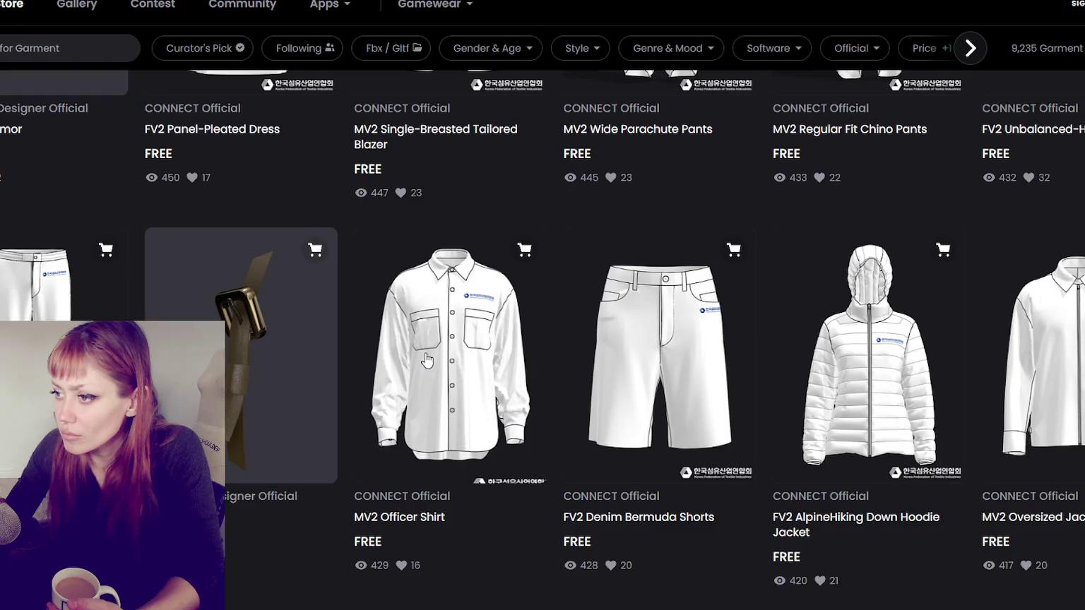
pyautogui.scroll(-1, 426, 361)
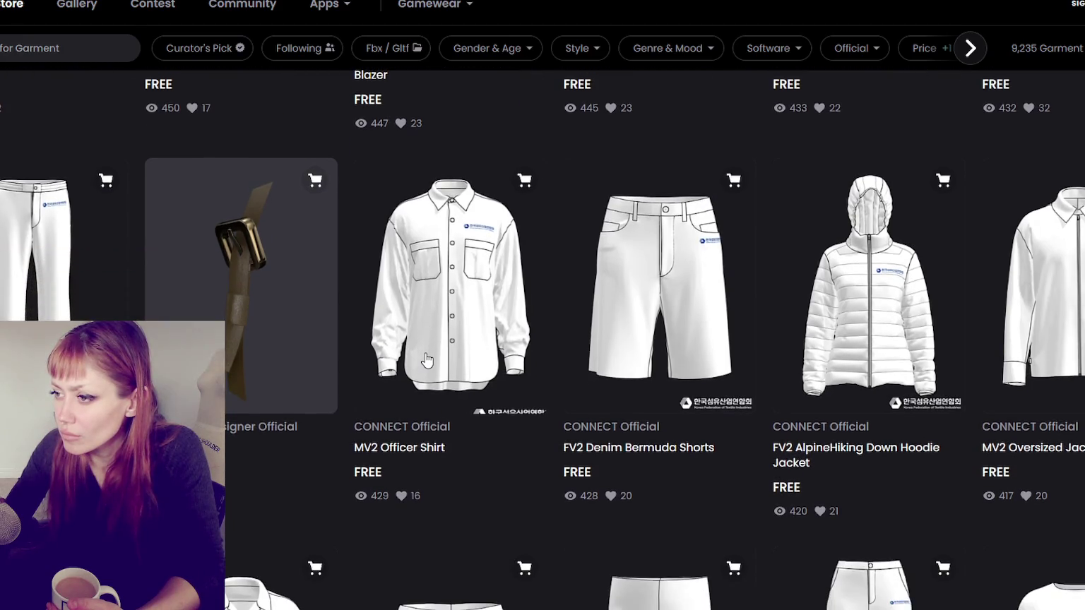
pyautogui.scroll(-3, 425, 360)
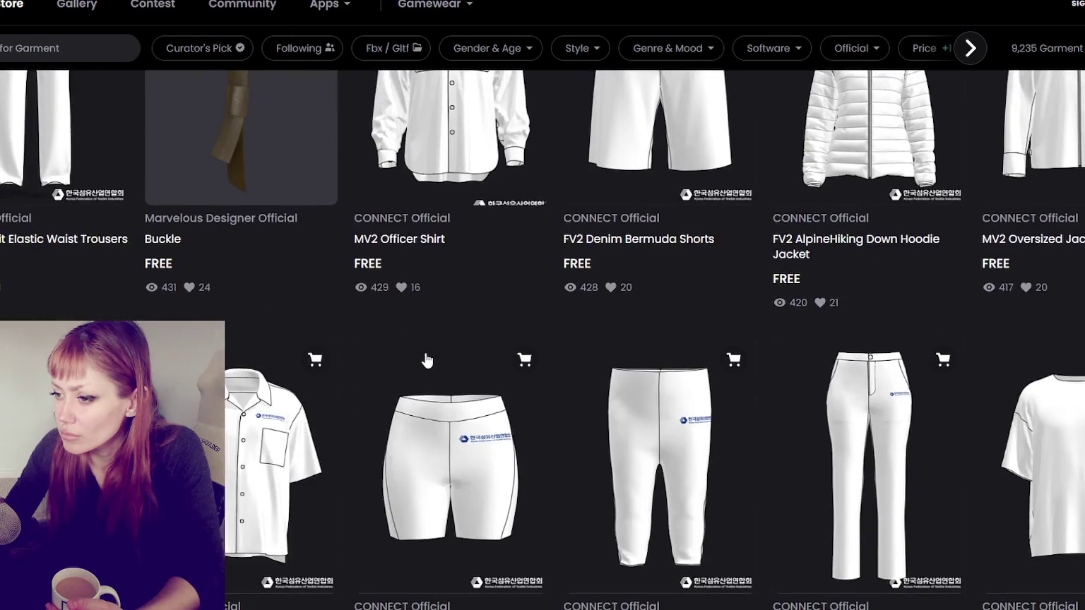
pyautogui.scroll(-3, 426, 360)
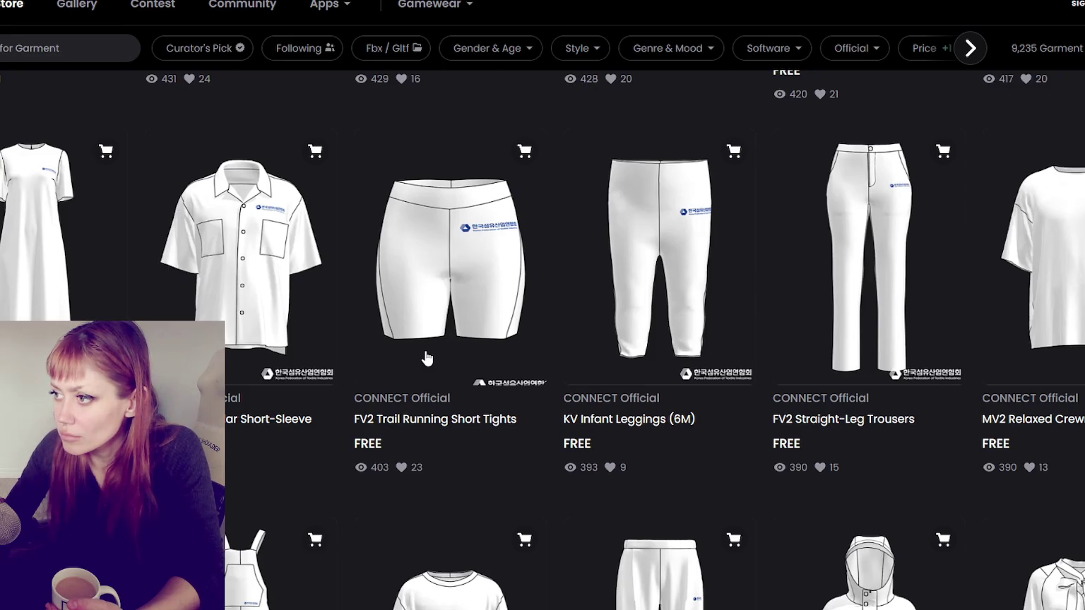
pyautogui.scroll(-4, 426, 358)
pyautogui.scroll(-5, 427, 359)
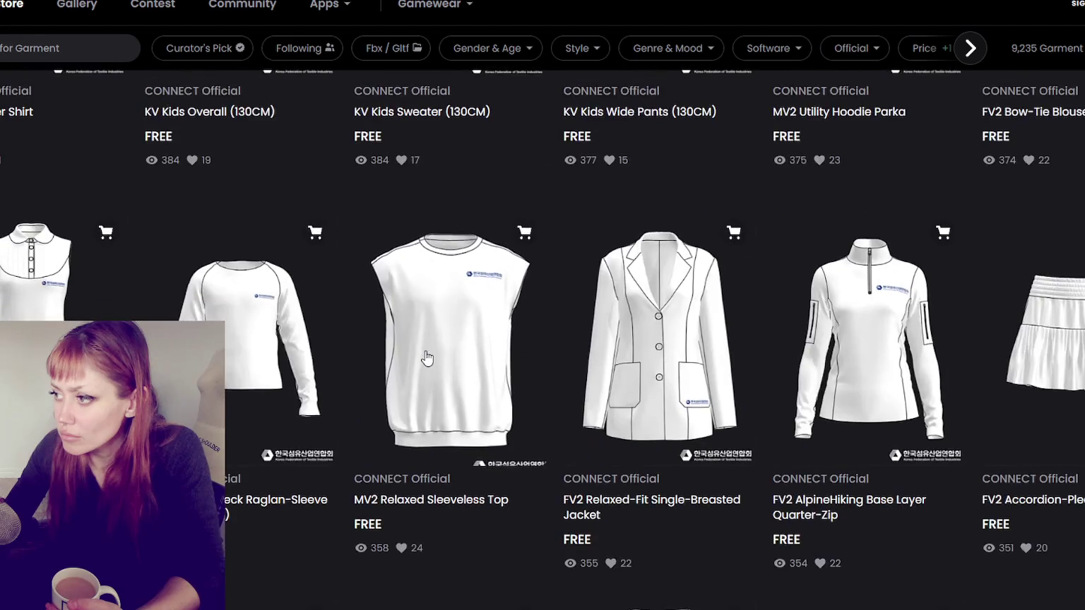
pyautogui.scroll(-5, 431, 354)
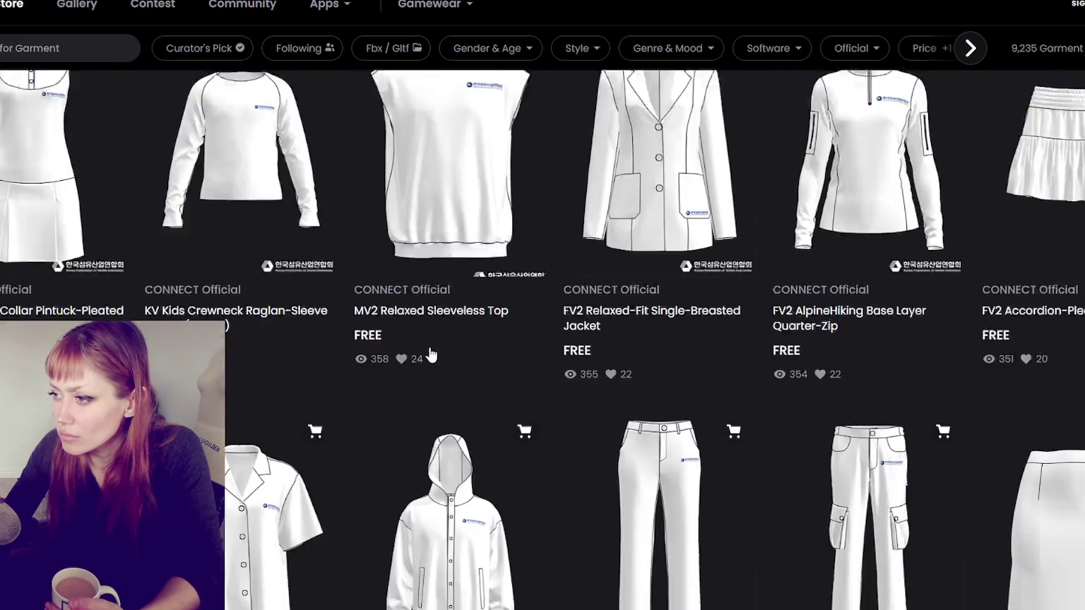
pyautogui.scroll(-3, 429, 349)
pyautogui.scroll(-4, 429, 346)
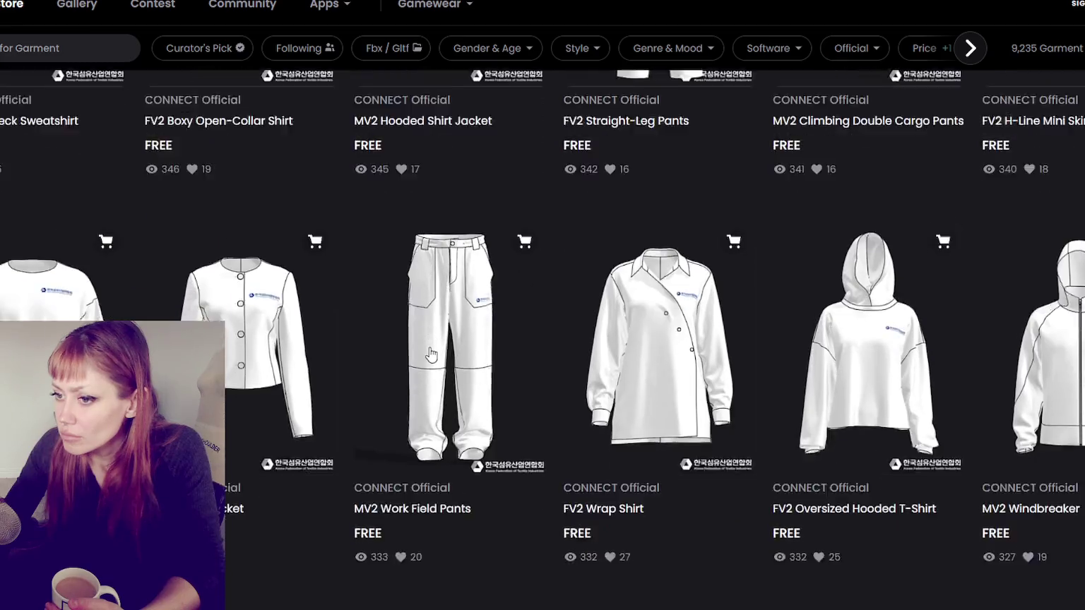
pyautogui.scroll(-5, 439, 350)
pyautogui.scroll(-5, 453, 348)
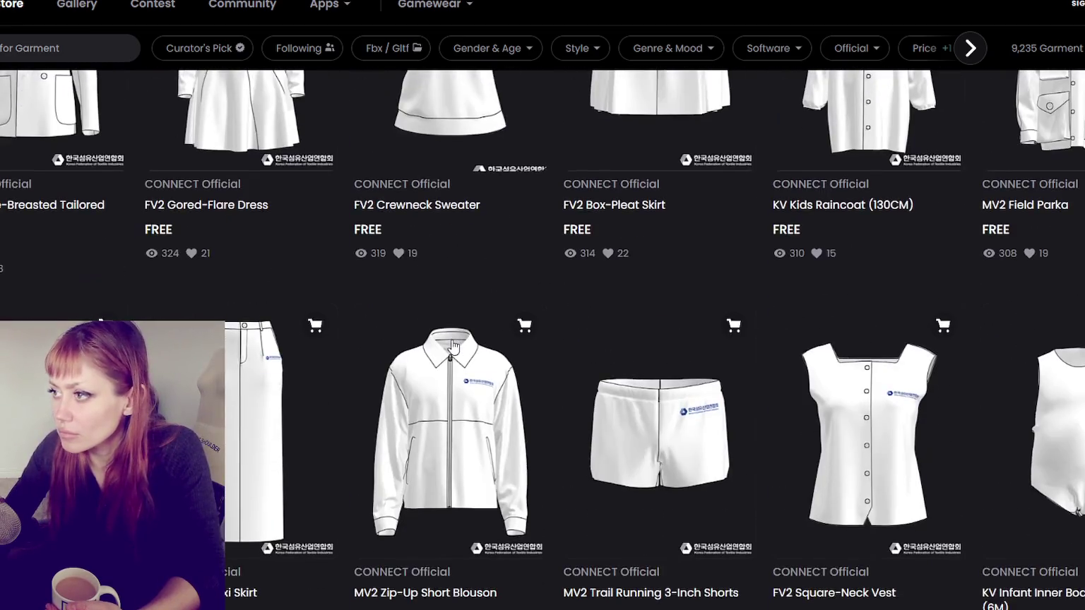
pyautogui.scroll(-5, 453, 348)
pyautogui.scroll(-5, 453, 347)
pyautogui.scroll(-5, 453, 346)
pyautogui.scroll(-5, 452, 346)
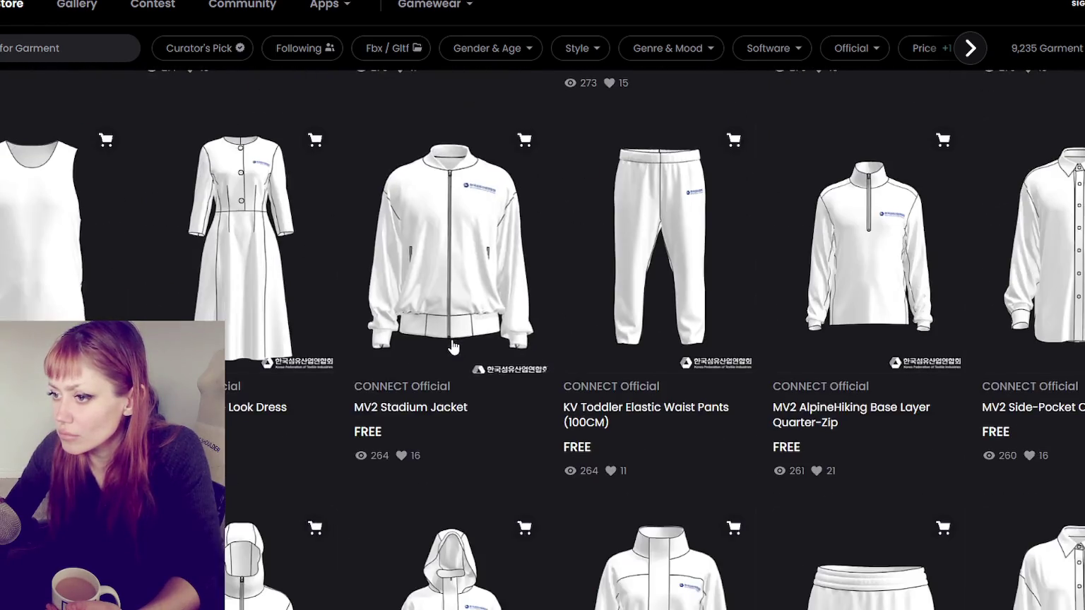
pyautogui.scroll(-5, 452, 347)
pyautogui.scroll(-5, 452, 350)
pyautogui.scroll(-5, 452, 353)
pyautogui.scroll(-5, 452, 356)
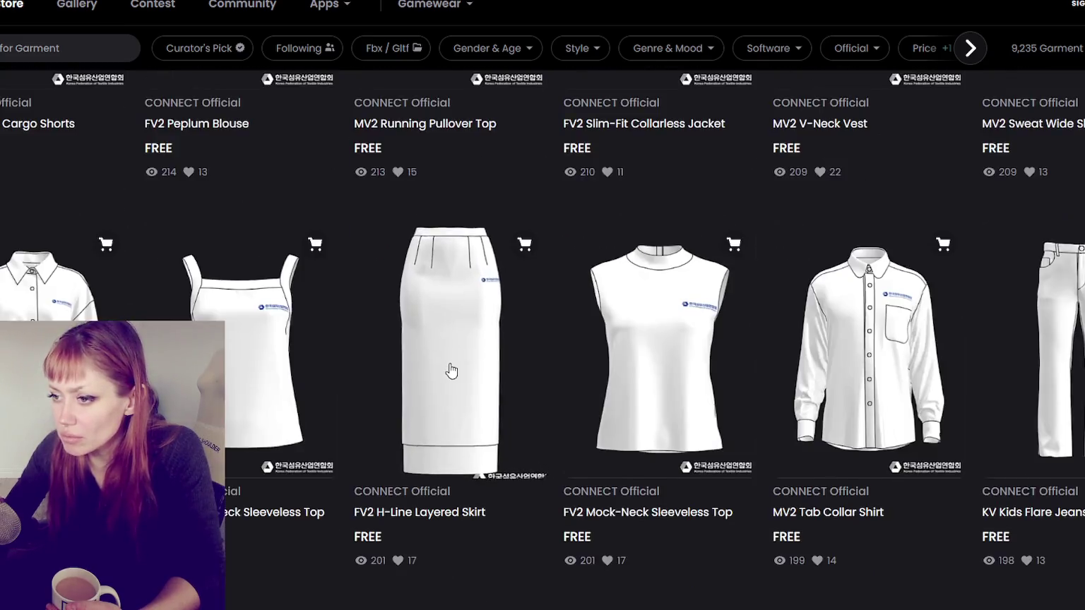
pyautogui.scroll(-5, 447, 367)
pyautogui.scroll(-5, 449, 378)
pyautogui.scroll(-5, 451, 388)
pyautogui.scroll(-5, 449, 385)
pyautogui.scroll(-5, 452, 389)
pyautogui.scroll(-5, 458, 393)
pyautogui.scroll(-5, 460, 416)
pyautogui.scroll(-5, 460, 429)
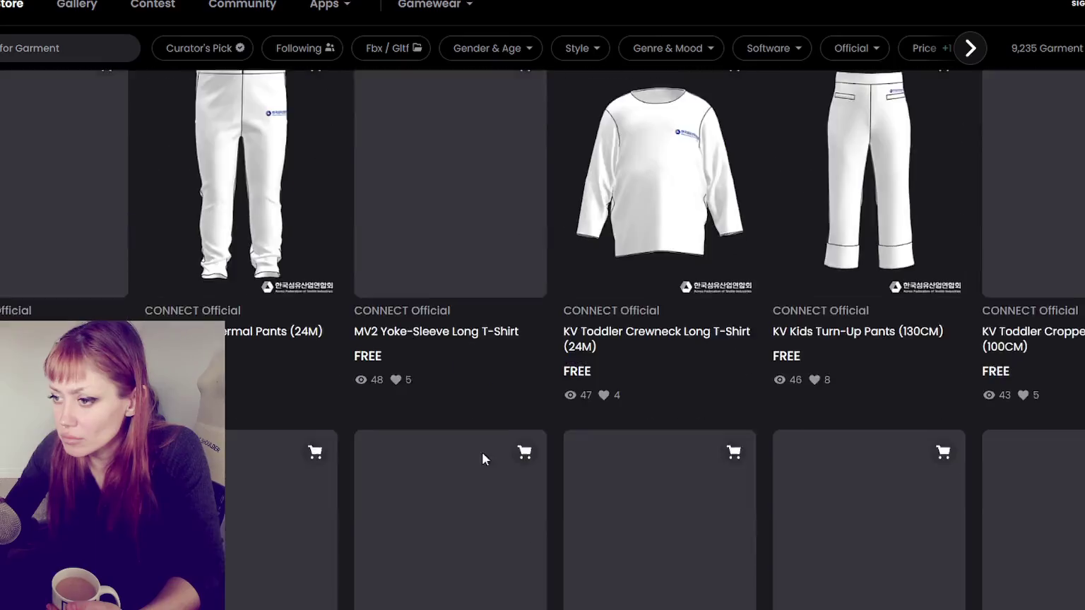
pyautogui.scroll(-5, 482, 452)
pyautogui.scroll(3, 497, 459)
pyautogui.scroll(5, 503, 461)
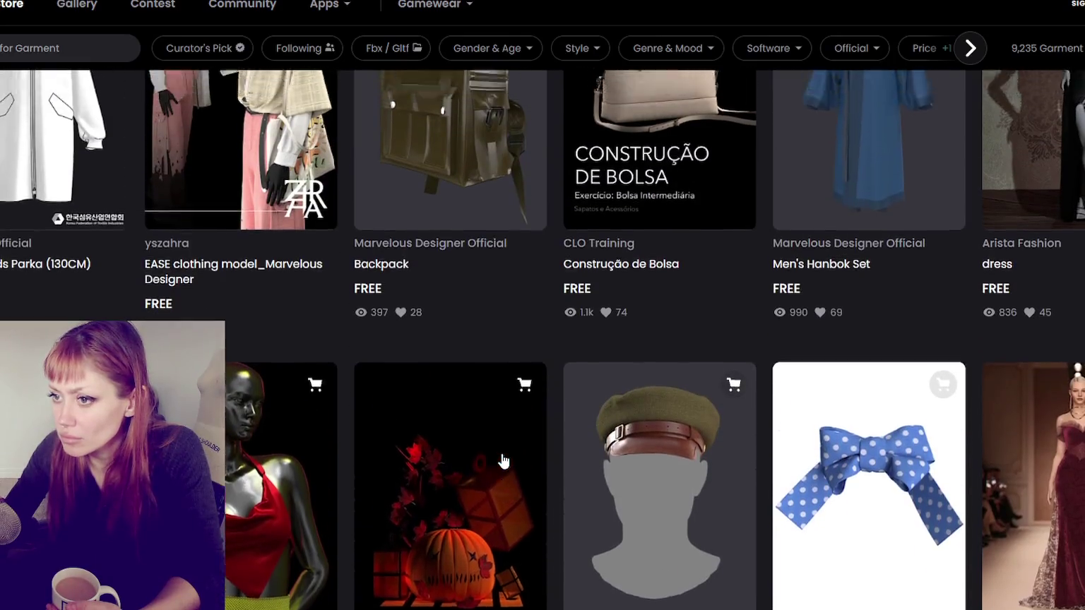
pyautogui.scroll(-5, 502, 461)
pyautogui.scroll(-3, 503, 461)
pyautogui.scroll(-2, 503, 461)
pyautogui.scroll(-3, 501, 460)
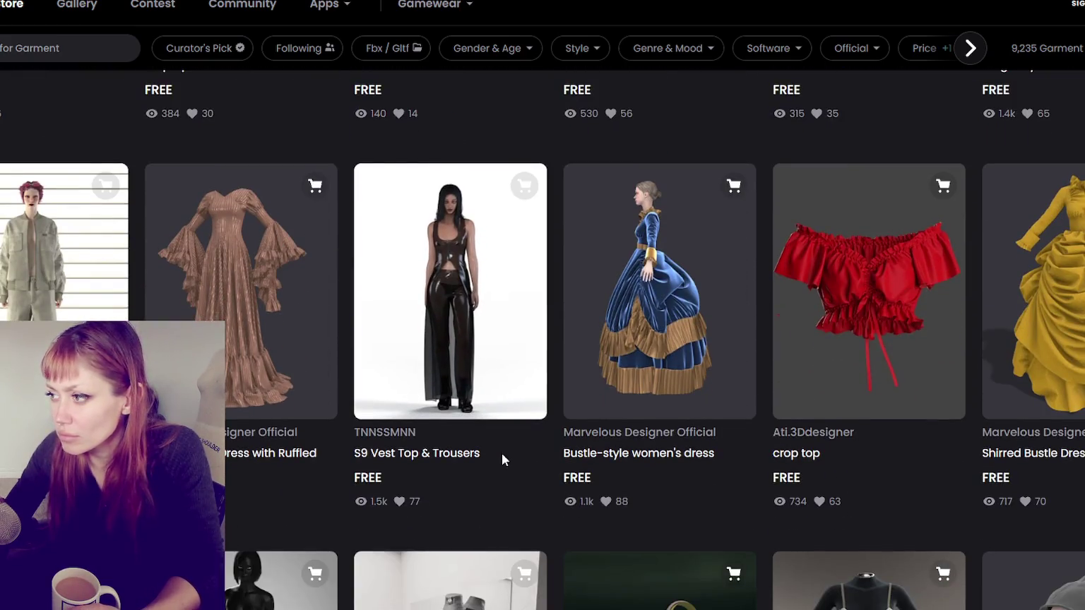
pyautogui.scroll(-5, 502, 460)
pyautogui.scroll(-5, 502, 455)
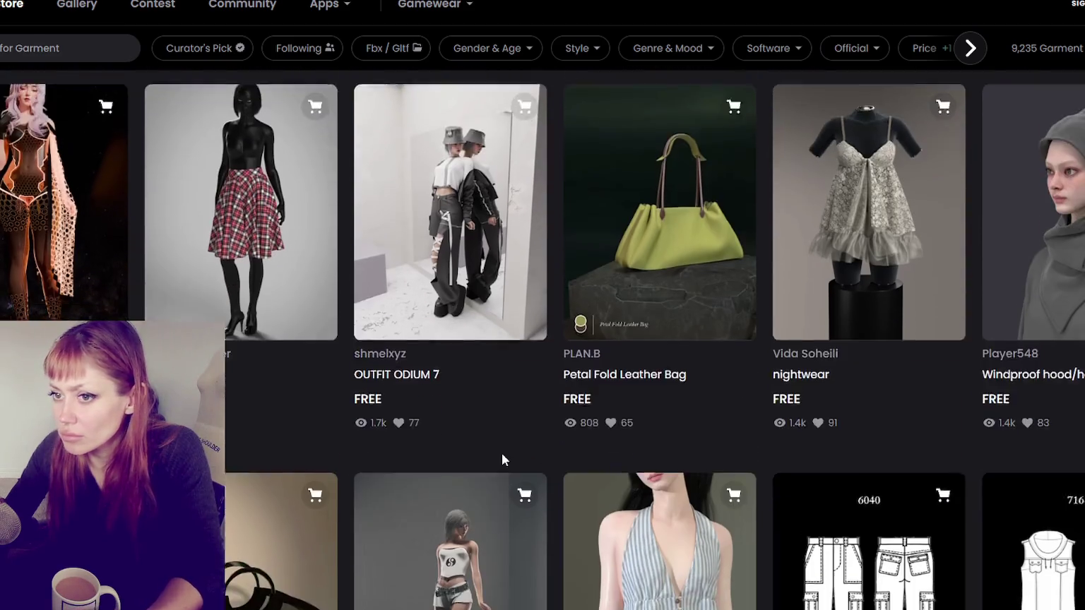
pyautogui.scroll(-5, 501, 460)
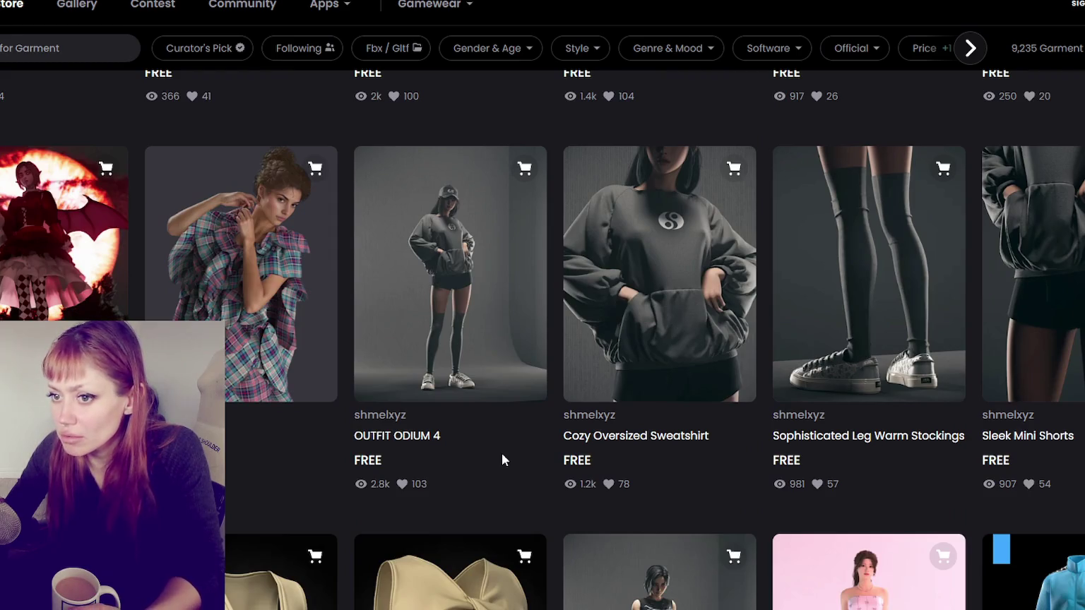
pyautogui.scroll(-5, 501, 454)
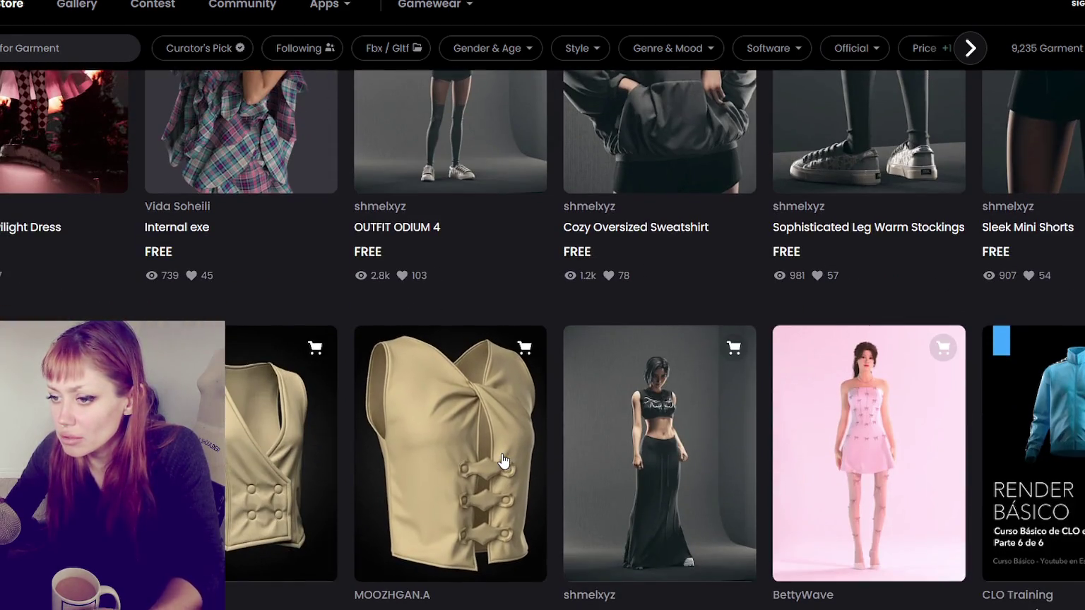
pyautogui.scroll(-3, 501, 457)
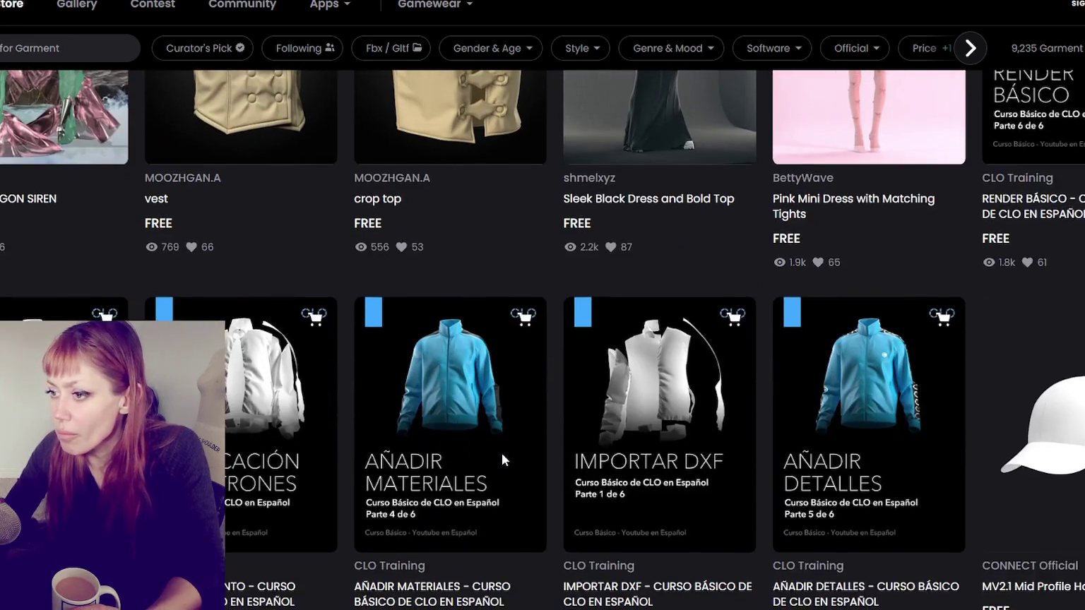
pyautogui.scroll(3, 503, 459)
pyautogui.scroll(-5, 503, 457)
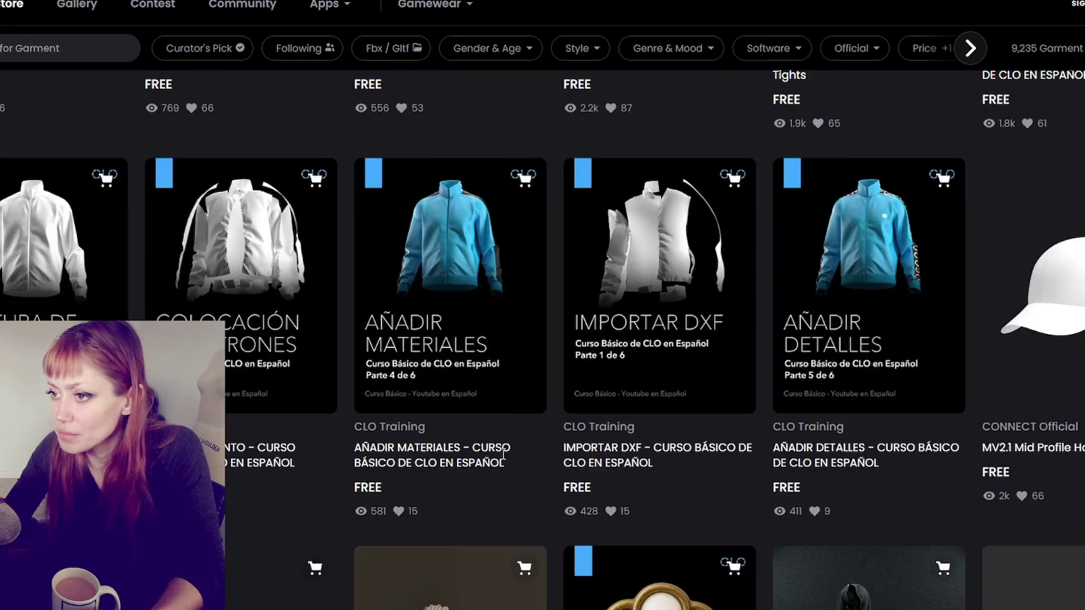
pyautogui.scroll(-2, 502, 456)
pyautogui.scroll(-3, 503, 459)
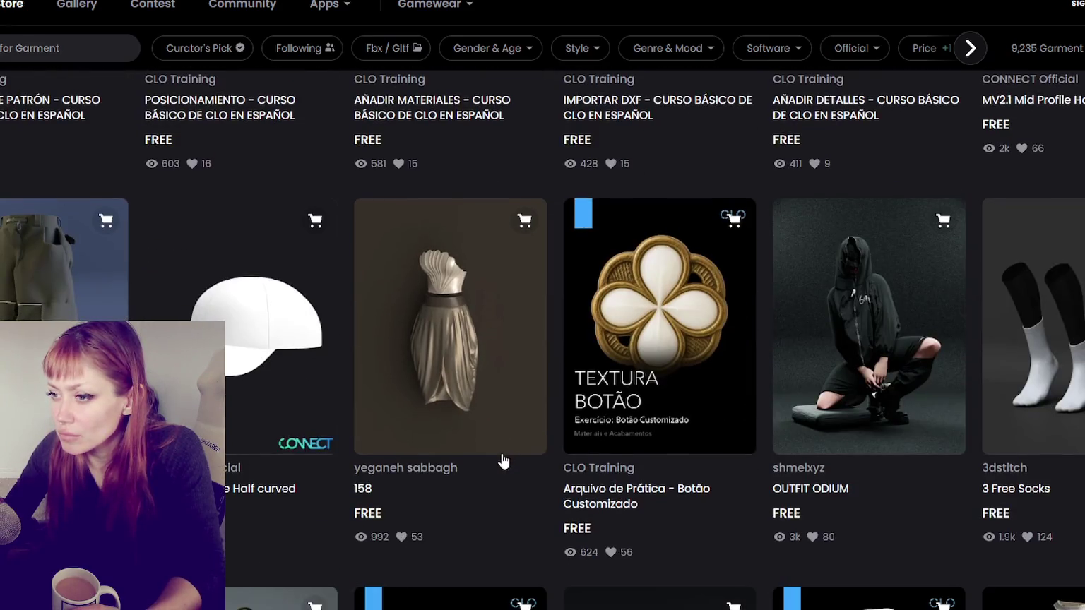
pyautogui.scroll(-4, 503, 460)
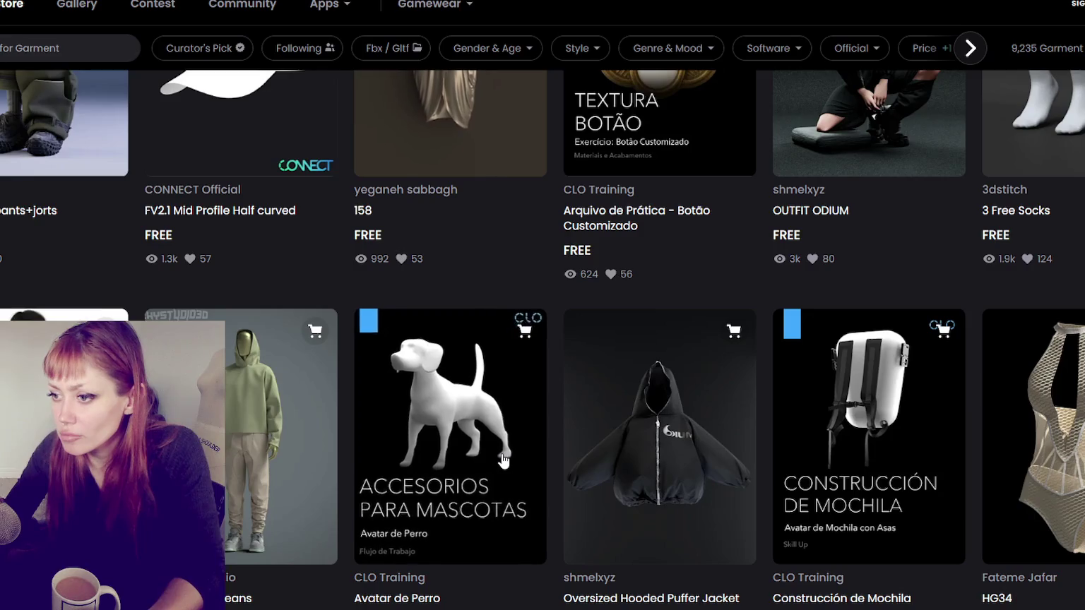
pyautogui.scroll(-5, 502, 460)
pyautogui.scroll(-3, 503, 460)
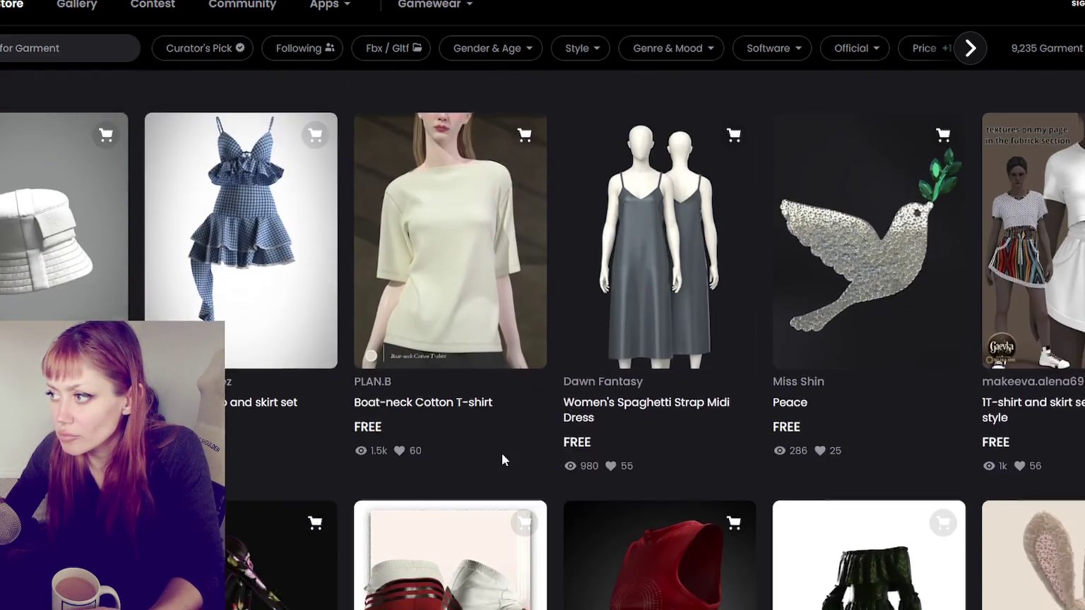
pyautogui.scroll(-4, 503, 460)
pyautogui.scroll(-3, 502, 459)
pyautogui.scroll(-2, 502, 460)
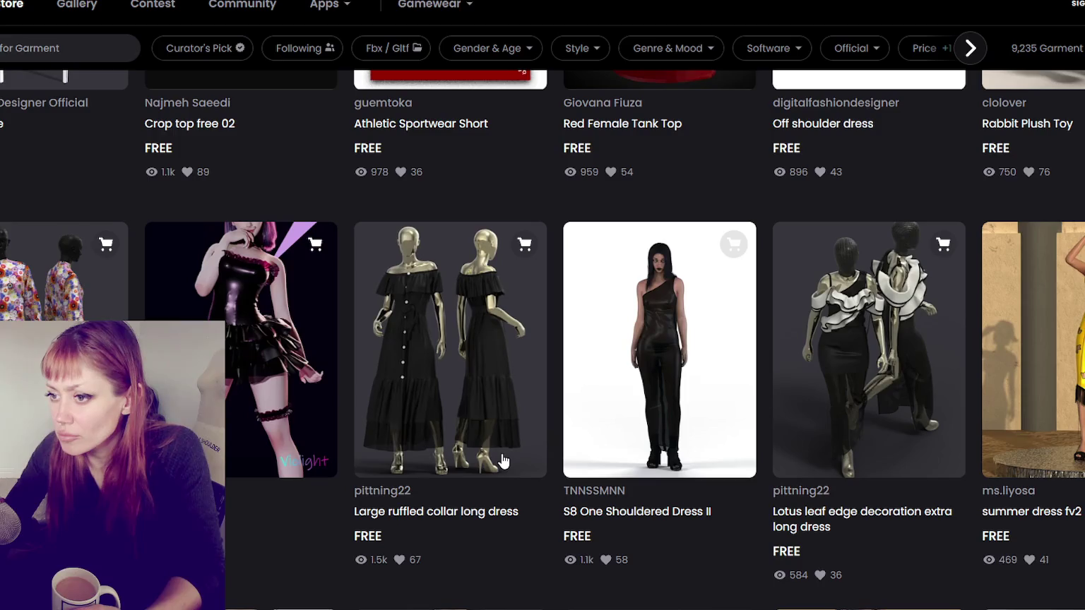
pyautogui.scroll(-2, 503, 460)
pyautogui.scroll(-3, 503, 461)
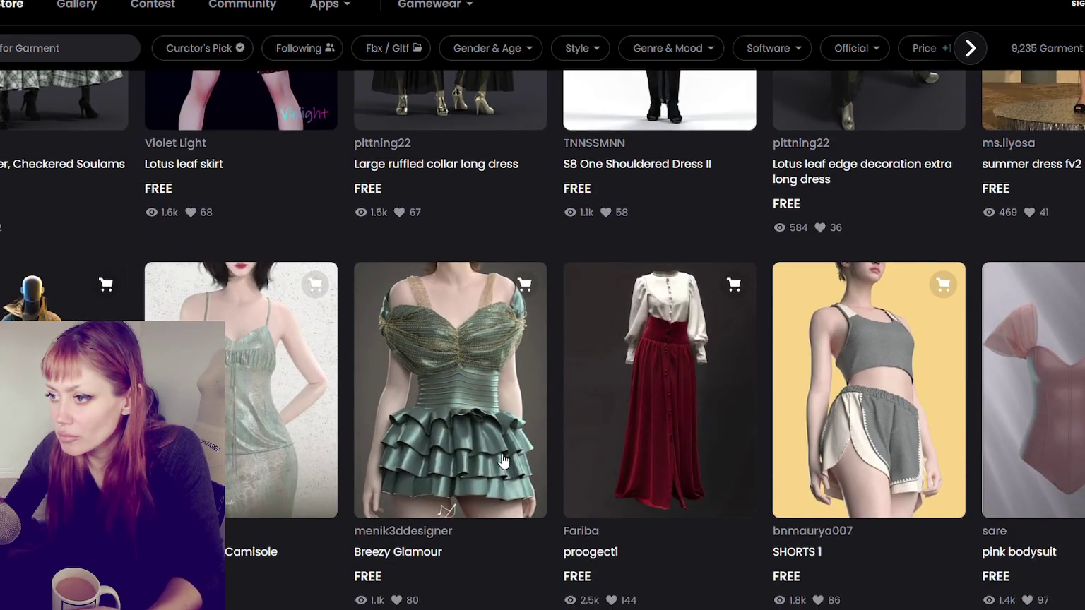
pyautogui.scroll(-5, 503, 460)
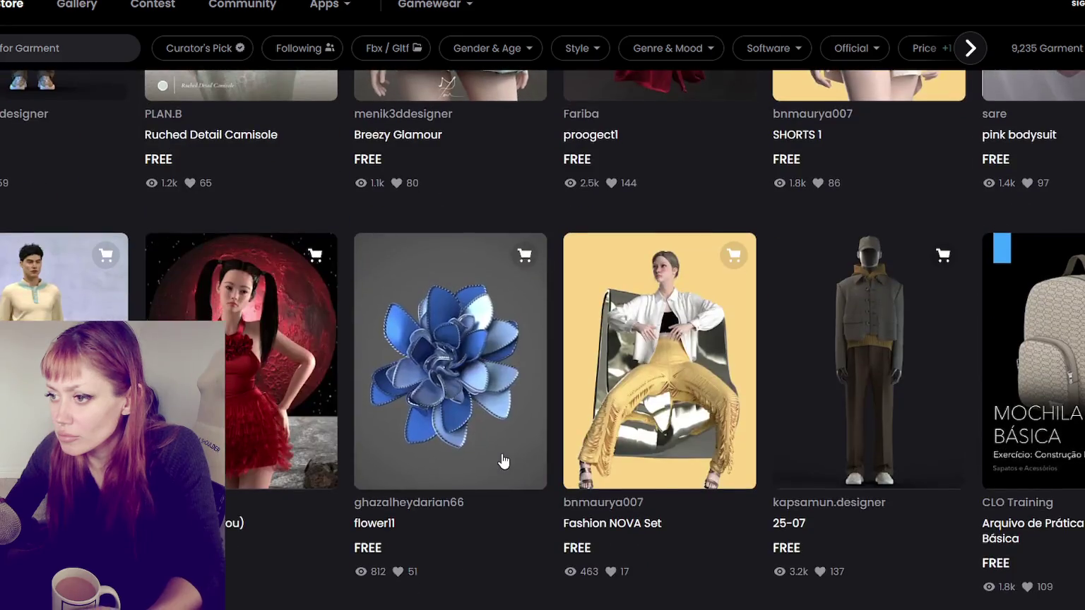
pyautogui.scroll(-2, 503, 461)
pyautogui.scroll(-3, 502, 460)
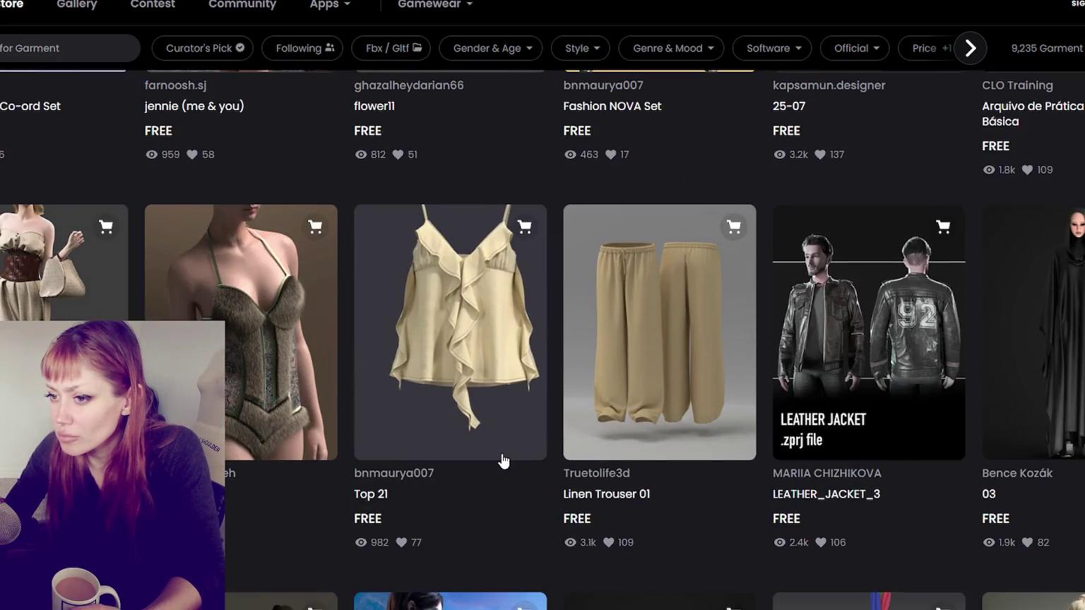
pyautogui.scroll(-5, 502, 460)
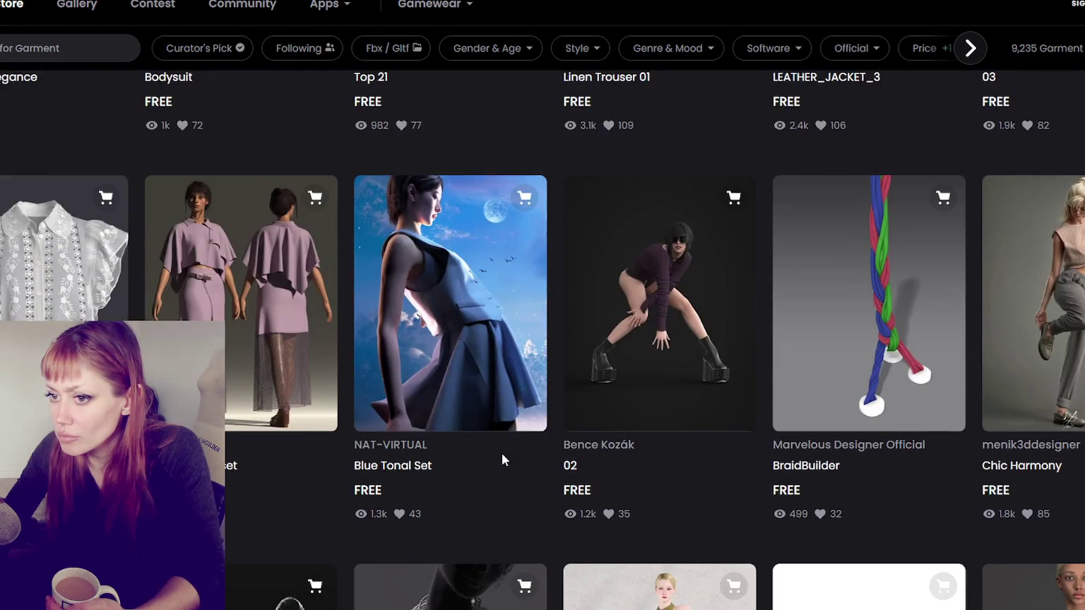
pyautogui.scroll(-5, 502, 459)
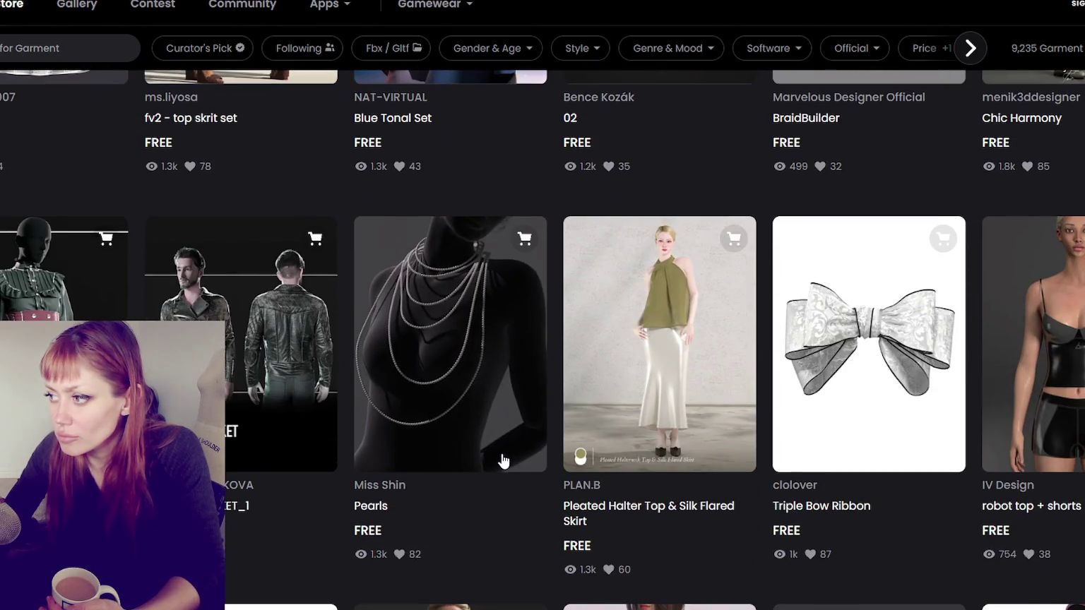
pyautogui.scroll(-5, 502, 460)
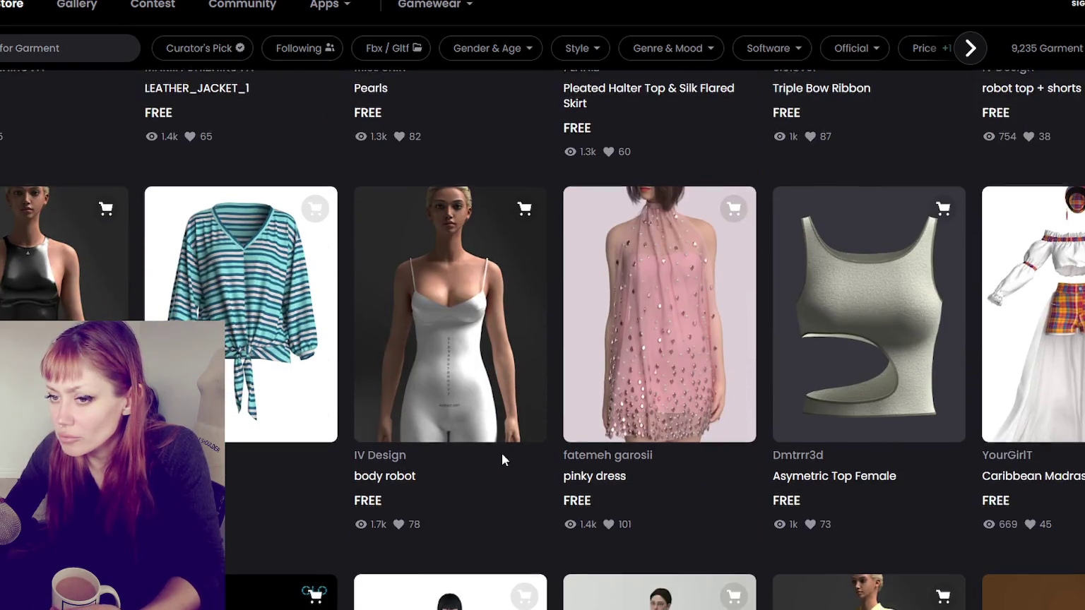
pyautogui.scroll(-5, 503, 460)
pyautogui.scroll(-5, 502, 460)
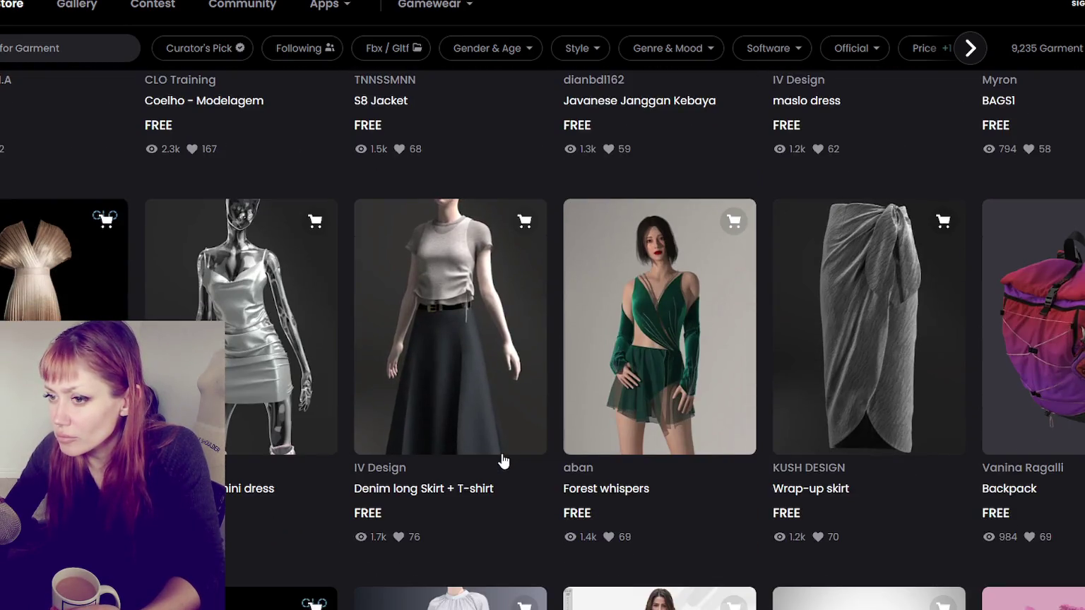
pyautogui.scroll(-5, 503, 460)
pyautogui.scroll(-5, 503, 461)
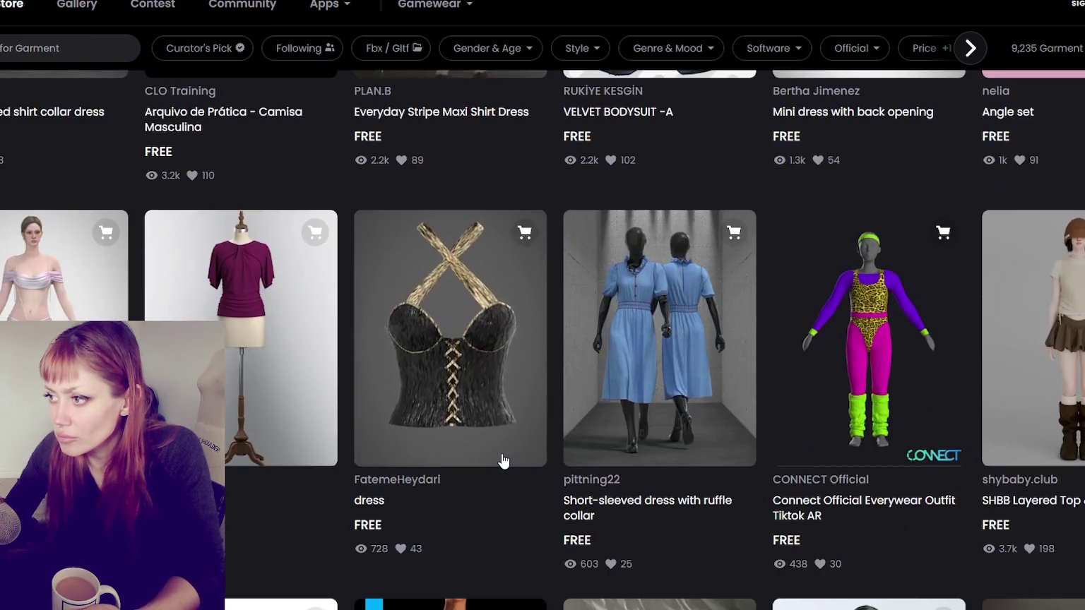
pyautogui.scroll(-5, 503, 460)
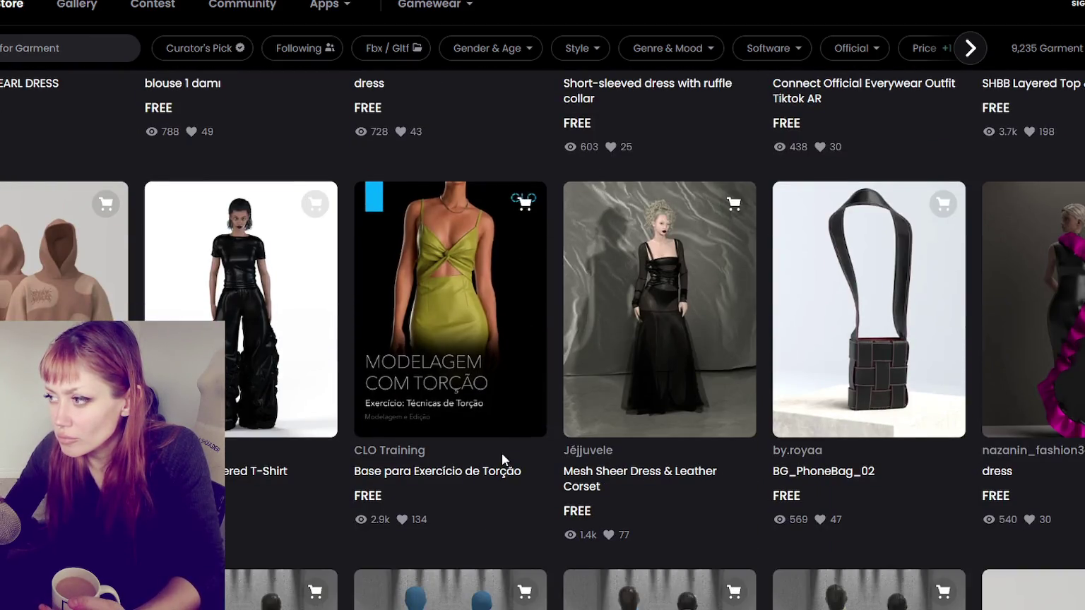
pyautogui.scroll(-5, 502, 460)
pyautogui.scroll(-5, 501, 453)
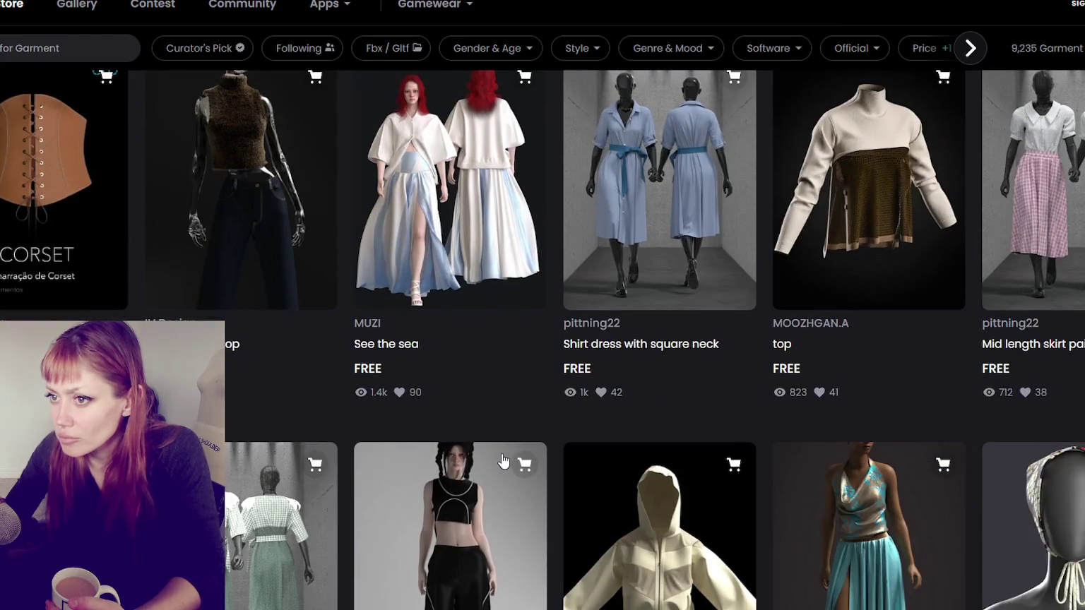
pyautogui.scroll(-5, 503, 460)
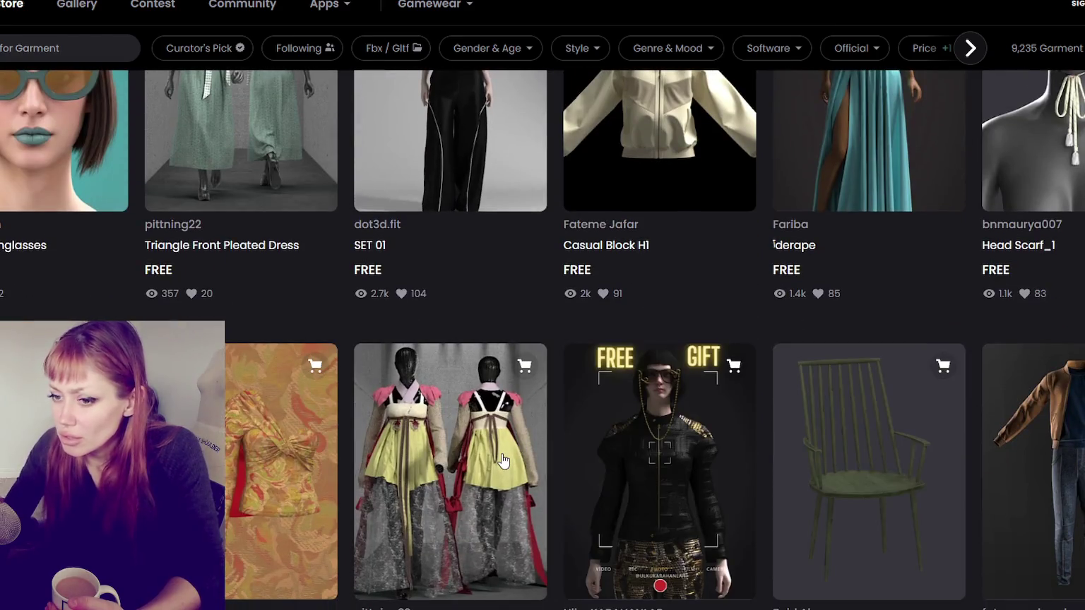
pyautogui.scroll(-5, 502, 461)
pyautogui.scroll(-5, 502, 460)
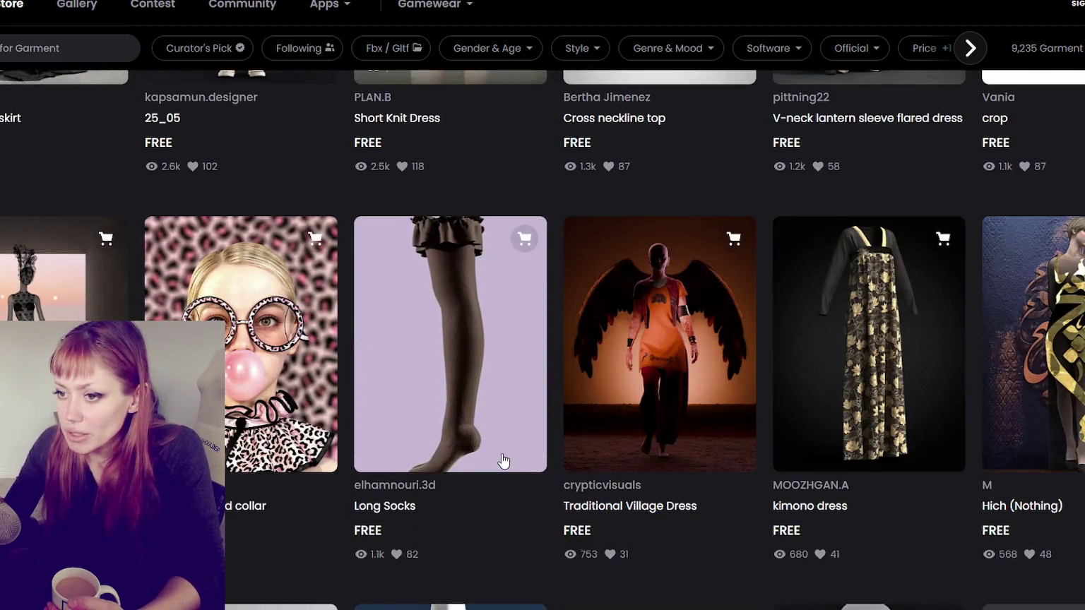
pyautogui.scroll(-5, 503, 460)
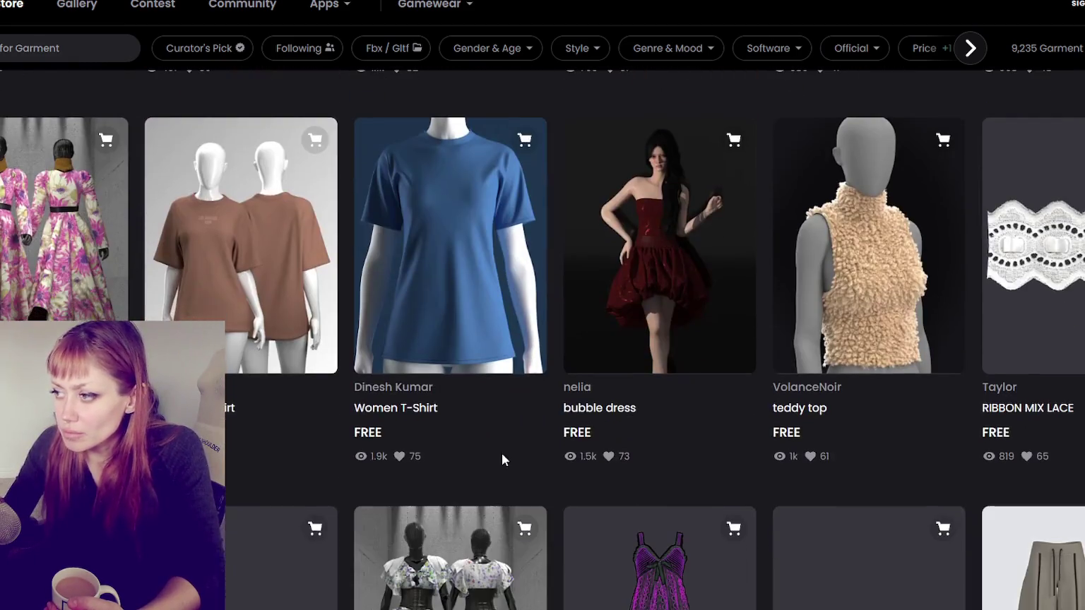
pyautogui.click(71, 50)
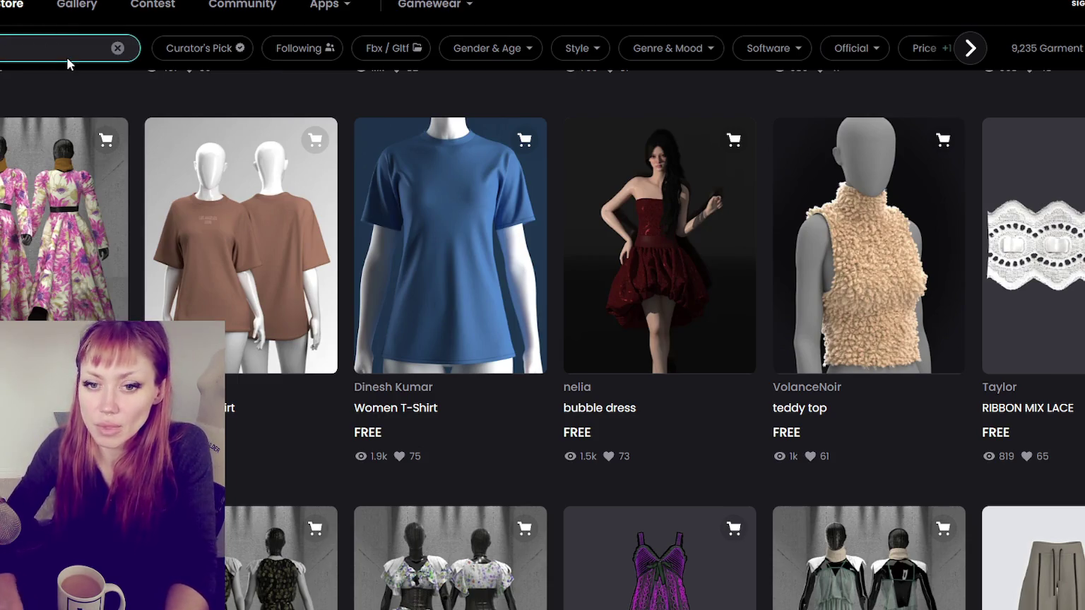
# Step: Run the 'jacket' search and scroll through the 771 jacket results
pyautogui.press('Return')
pyautogui.scroll(-4, 613, 309)
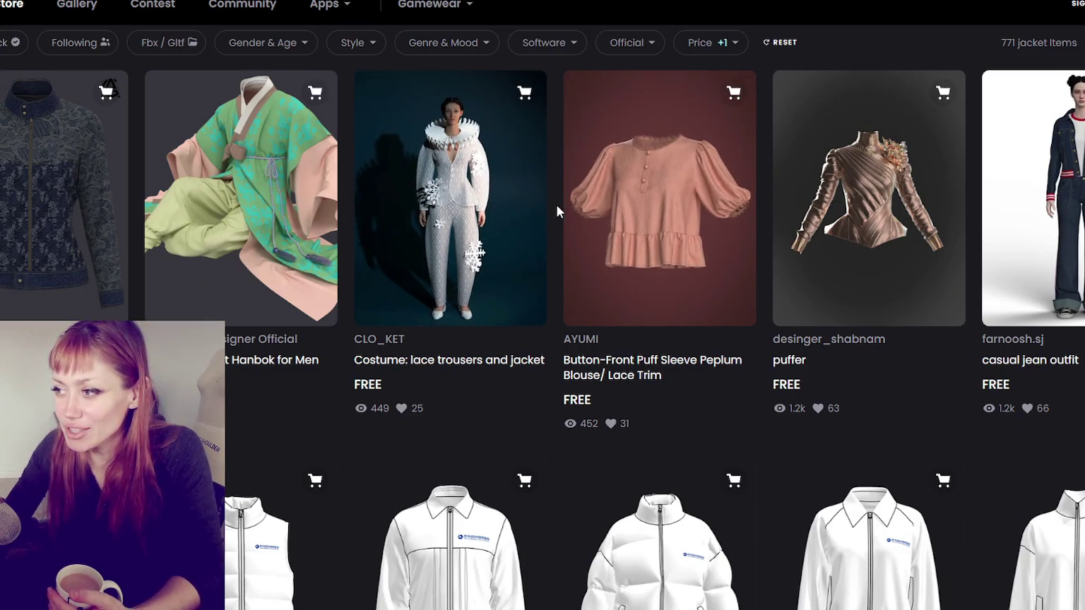
pyautogui.scroll(-2, 558, 208)
pyautogui.scroll(-5, 562, 212)
pyautogui.scroll(-5, 565, 216)
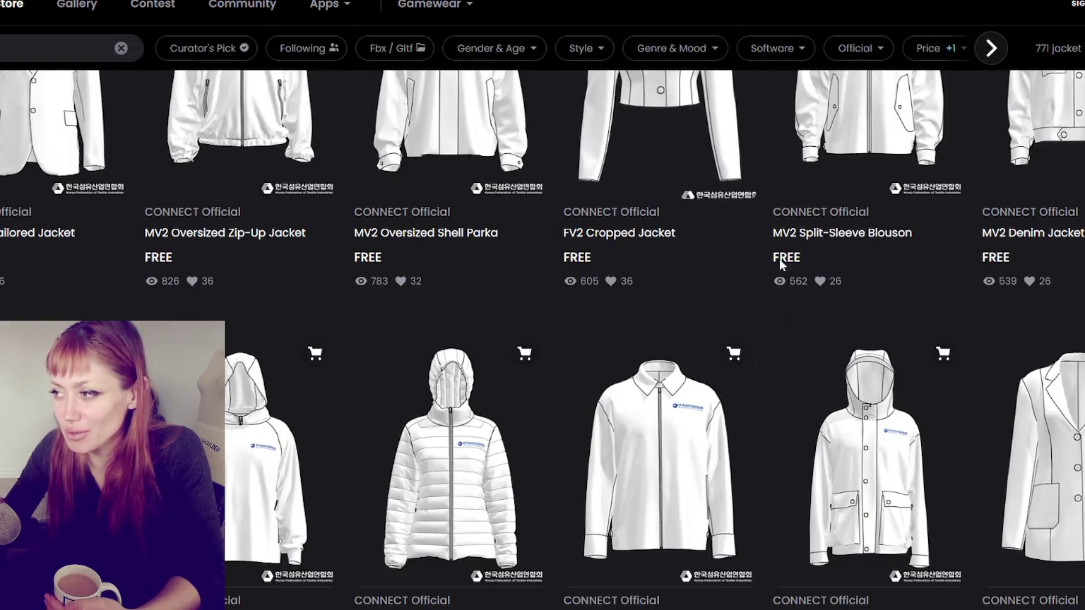
pyautogui.scroll(-7, 565, 304)
pyautogui.scroll(-9, 565, 304)
pyautogui.scroll(1, 564, 304)
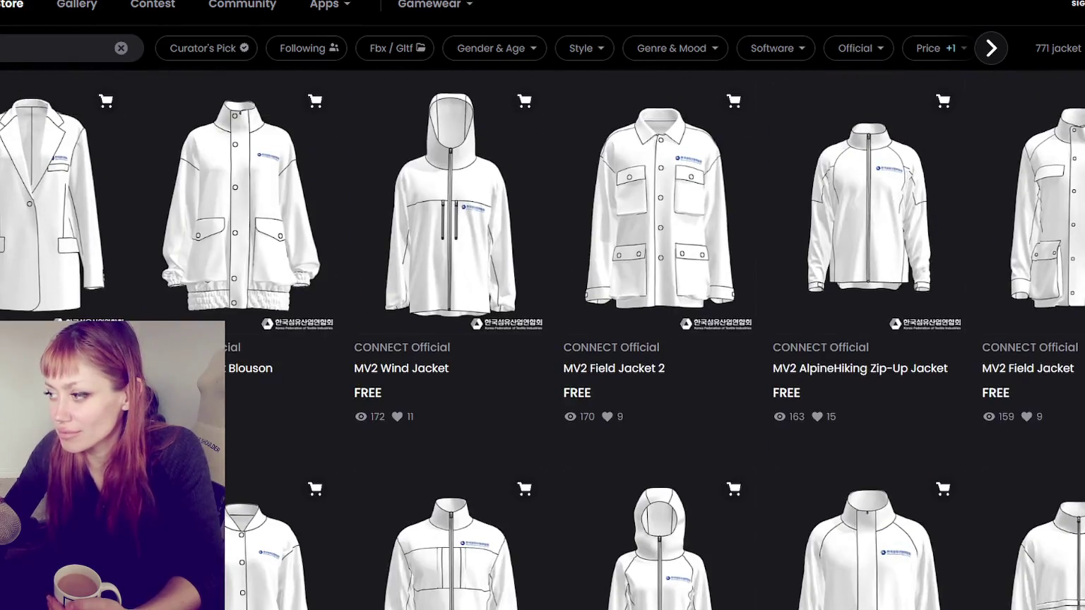
pyautogui.scroll(-5, 906, 309)
pyautogui.scroll(-5, 906, 308)
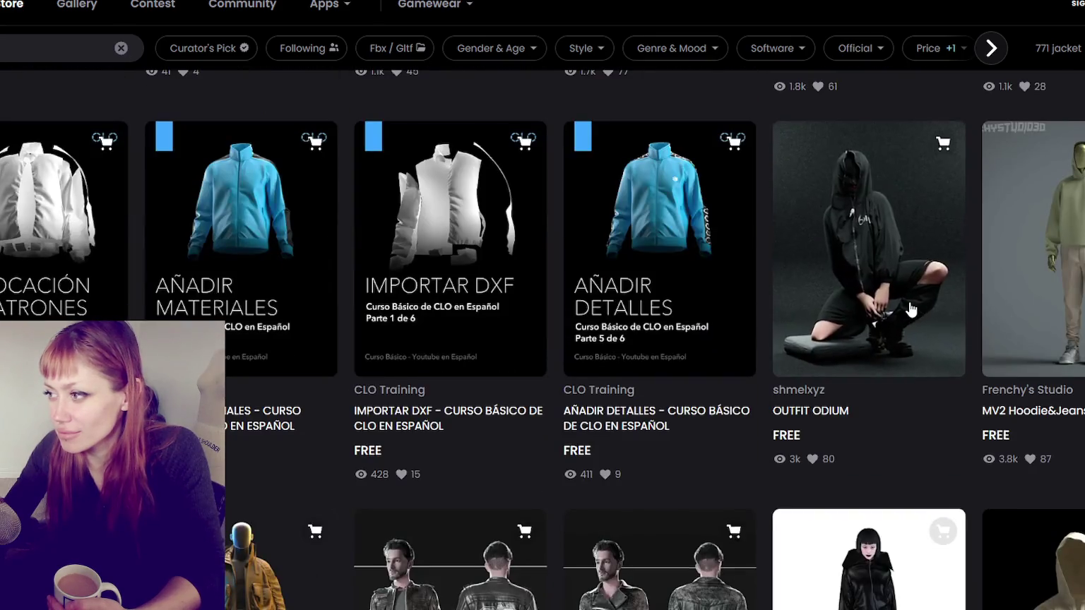
pyautogui.scroll(-5, 906, 309)
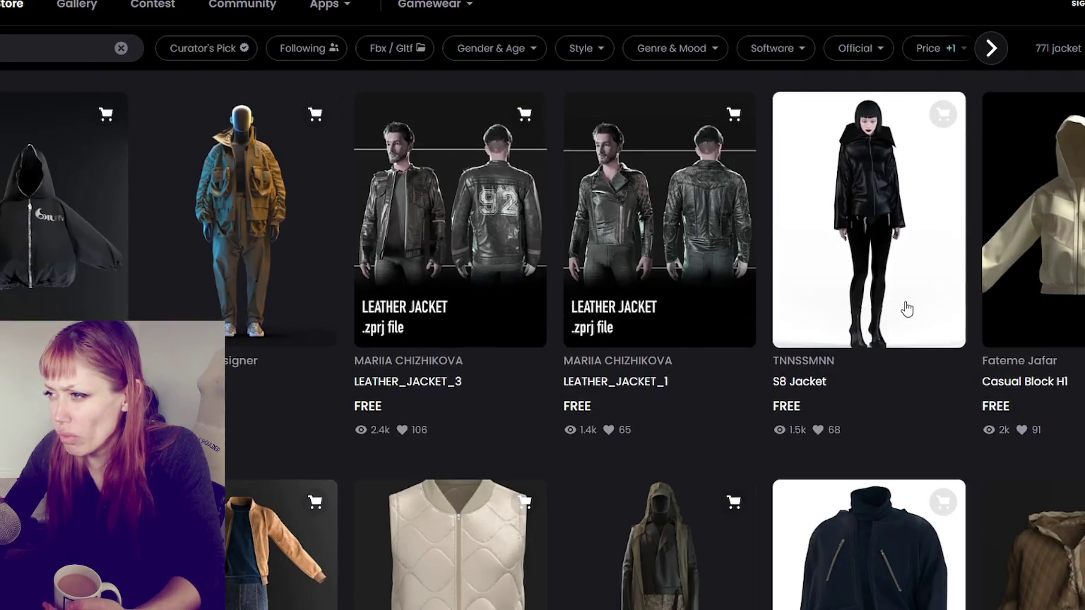
pyautogui.scroll(-5, 276, 184)
pyautogui.scroll(-5, 535, 127)
pyautogui.scroll(4, 537, 134)
pyautogui.scroll(-5, 537, 134)
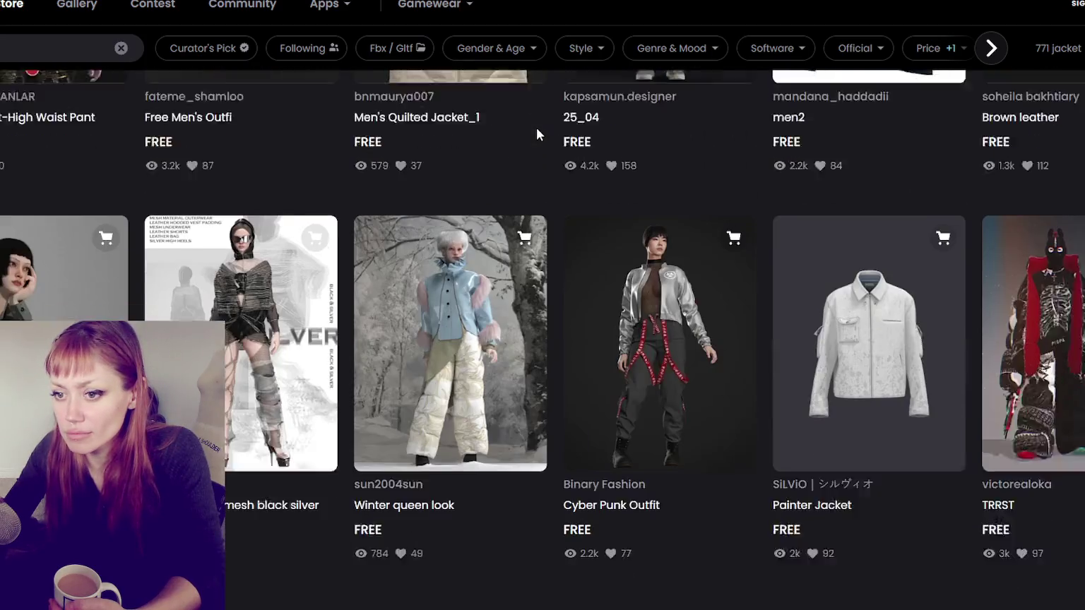
pyautogui.scroll(-5, 537, 134)
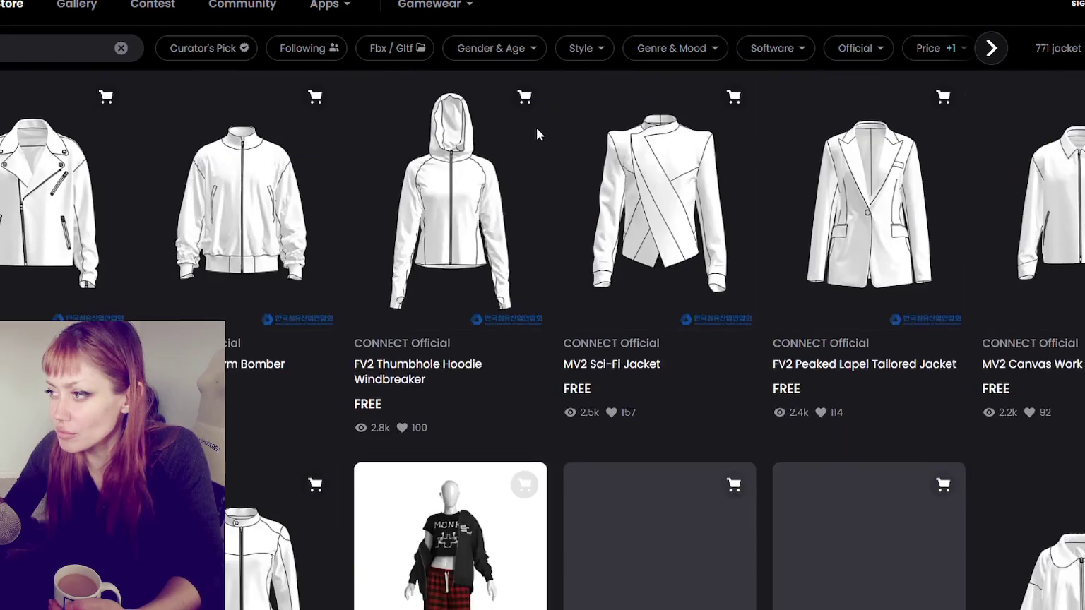
pyautogui.scroll(-5, 537, 134)
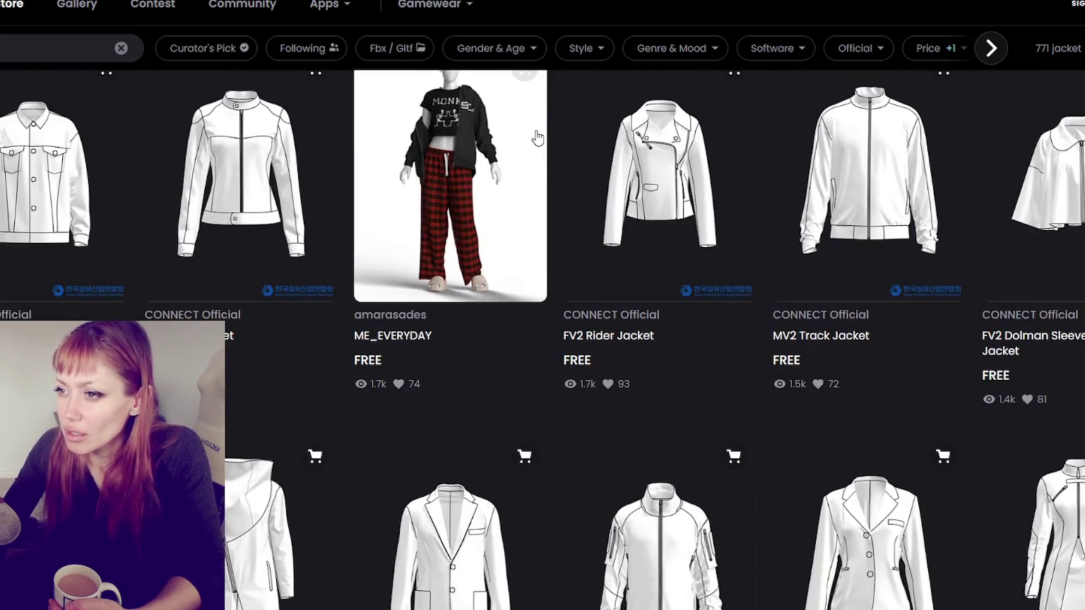
pyautogui.scroll(-5, 535, 132)
pyautogui.scroll(-5, 543, 131)
pyautogui.scroll(-5, 547, 141)
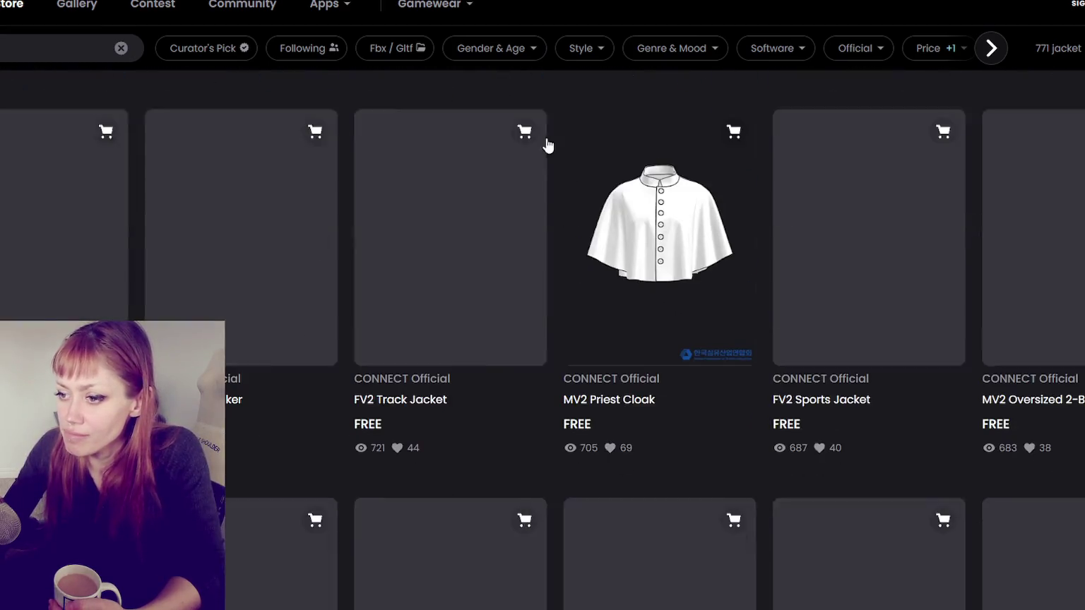
pyautogui.scroll(-5, 548, 145)
pyautogui.scroll(-5, 548, 145)
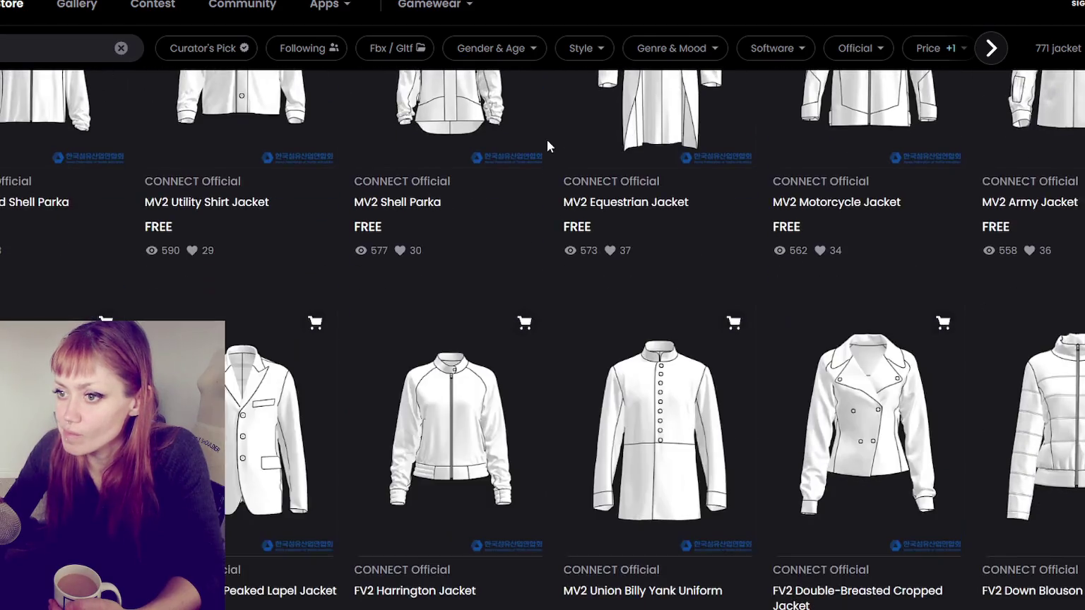
pyautogui.scroll(-5, 547, 141)
pyautogui.scroll(-5, 562, 120)
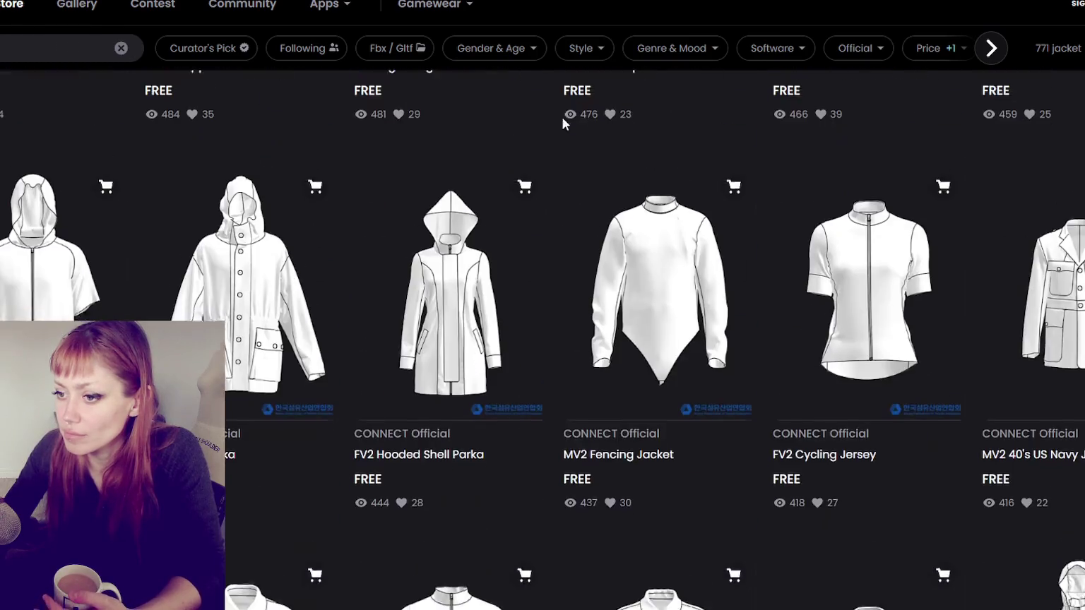
pyautogui.scroll(-5, 557, 168)
pyautogui.scroll(-5, 558, 168)
pyautogui.scroll(-5, 528, 227)
pyautogui.scroll(-5, 494, 194)
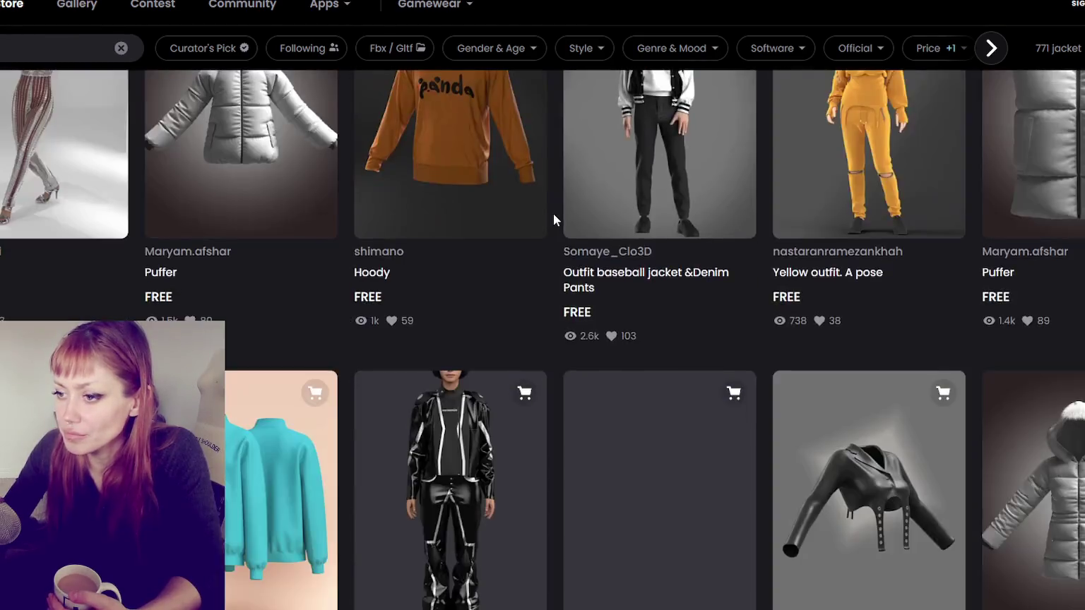
pyautogui.scroll(5, 552, 213)
pyautogui.scroll(3, 555, 210)
pyautogui.scroll(3, 556, 207)
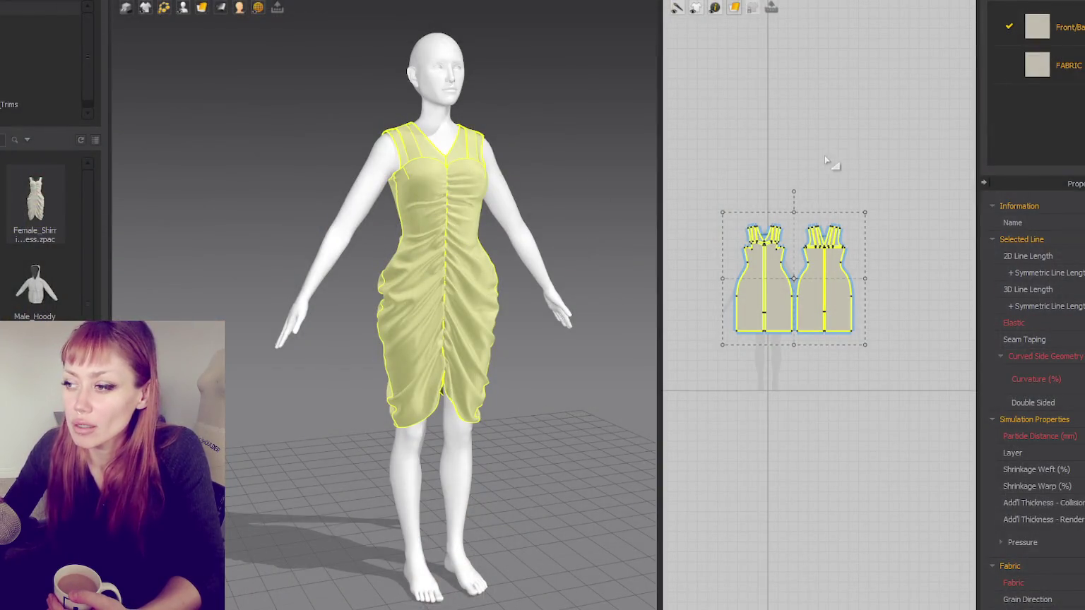
# Step: Delete the shirred dress pattern pieces from the 2D window
pyautogui.moveTo(883, 121); pyautogui.dragTo(719, 475)
pyautogui.scroll(1, 682, 477)
pyautogui.press('Delete')
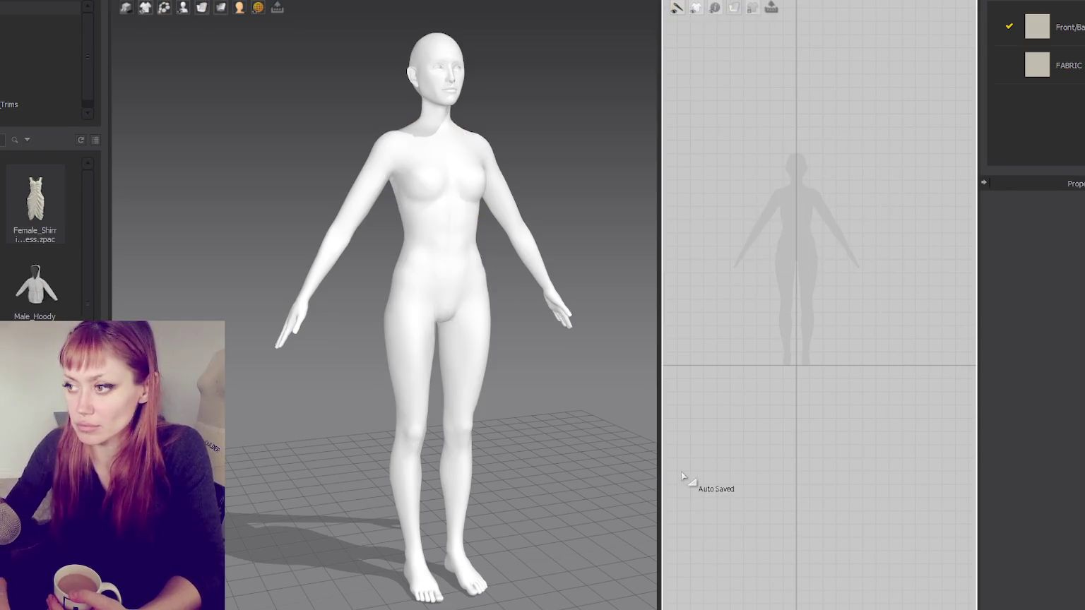
pyautogui.scroll(1, 580, 245)
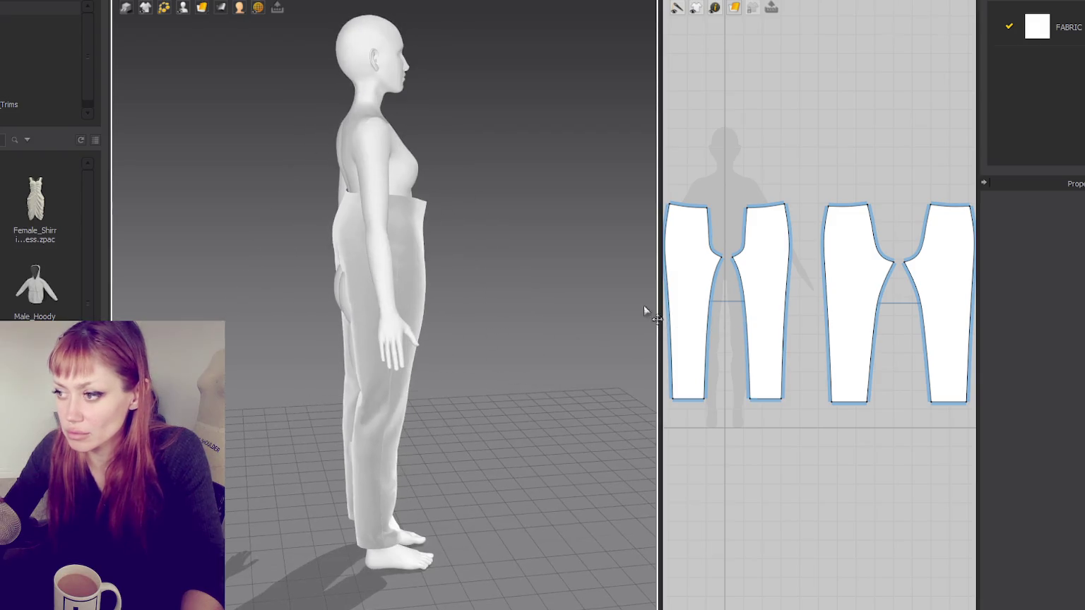
pyautogui.scroll(-3, 900, 177)
# Step: Shrink the four pants pattern pieces and simulate them on the avatar
pyautogui.moveTo(906, 173); pyautogui.dragTo(741, 343)
pyautogui.moveTo(925, 319); pyautogui.dragTo(899, 303)
pyautogui.moveTo(417, 277); pyautogui.dragTo(455, 277, button='right')
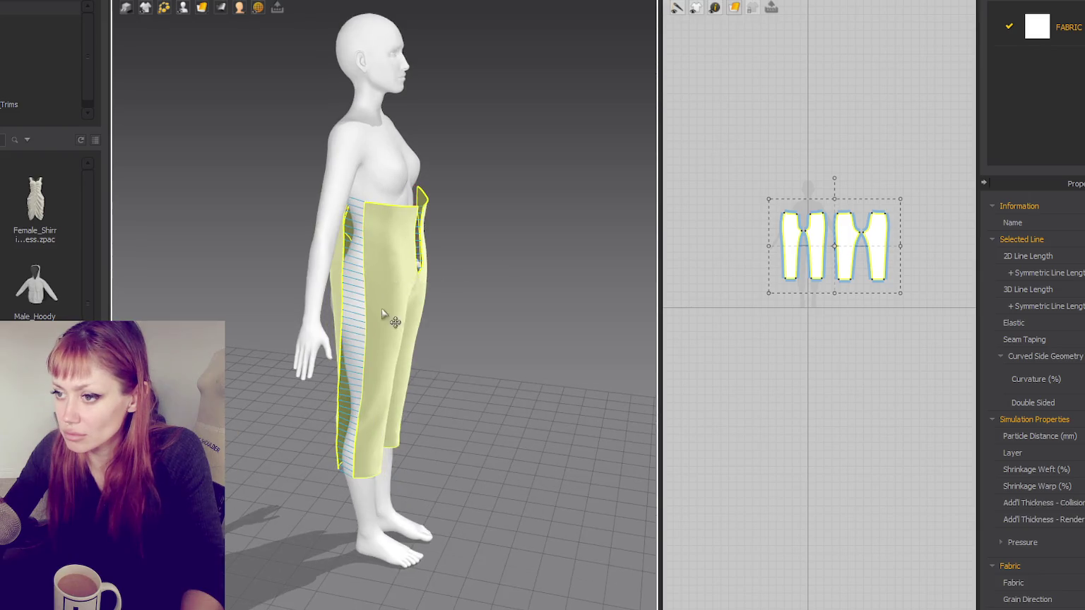
pyautogui.press('space')
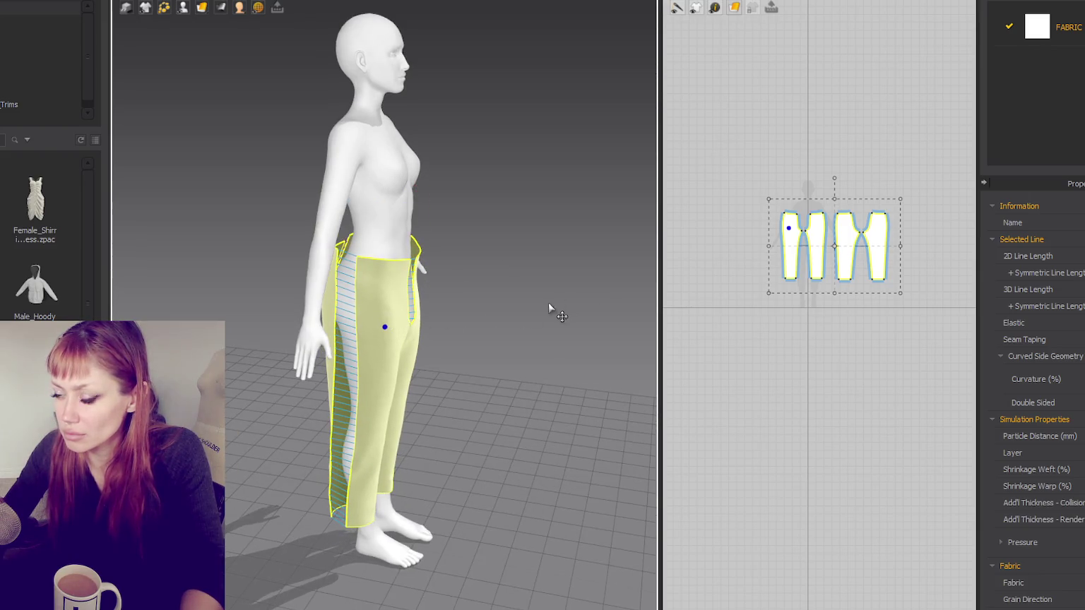
# Step: Pull the pants into place and test the waist fit, checking front and back views
pyautogui.moveTo(547, 302); pyautogui.dragTo(422, 298, button='right')
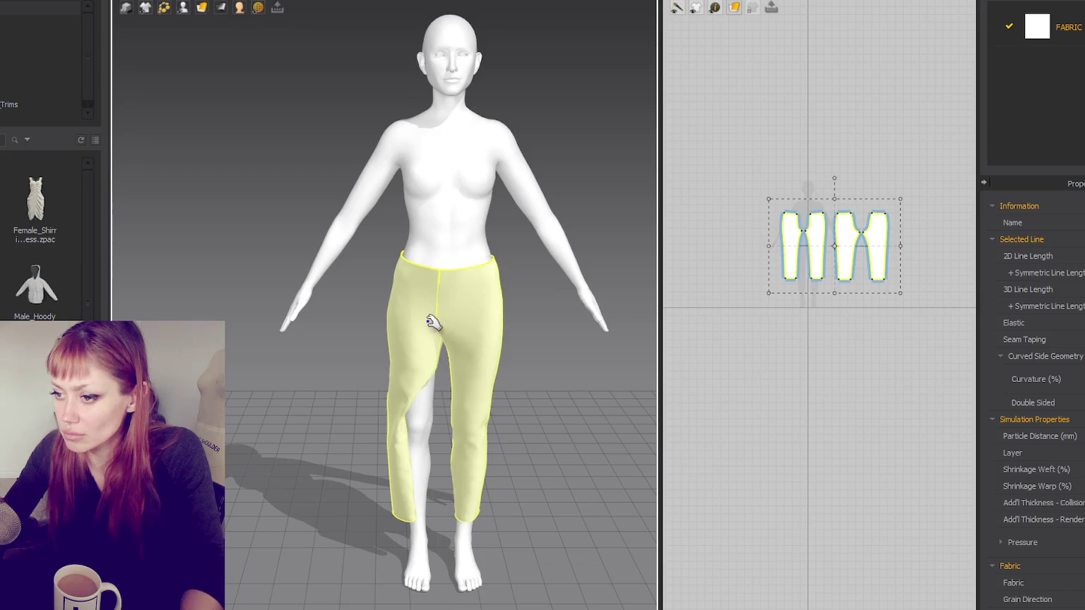
pyautogui.moveTo(435, 325); pyautogui.dragTo(471, 333)
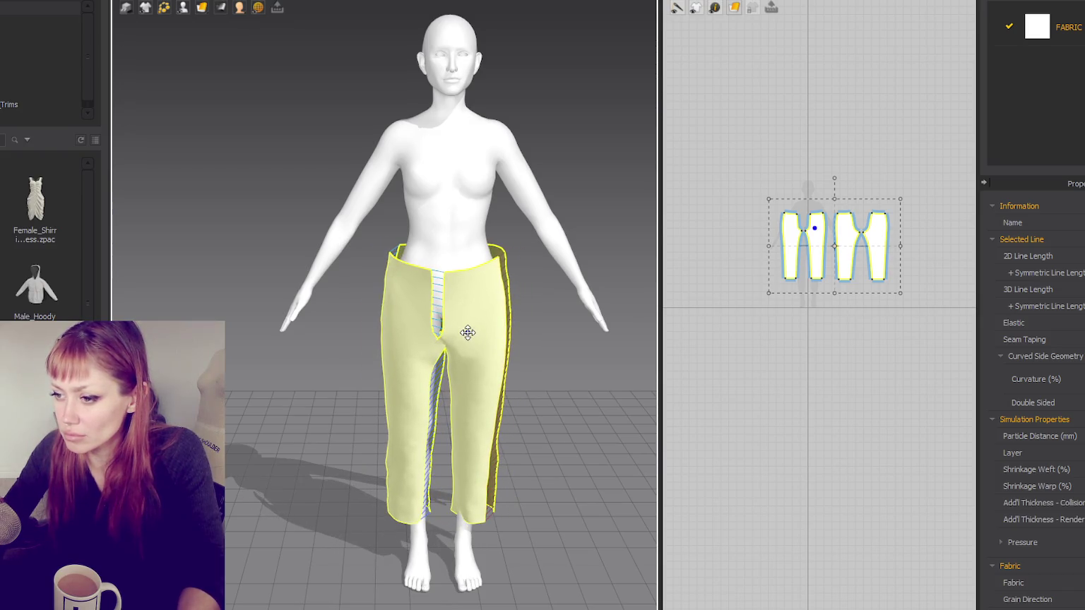
pyautogui.moveTo(548, 305); pyautogui.dragTo(482, 238, button='right')
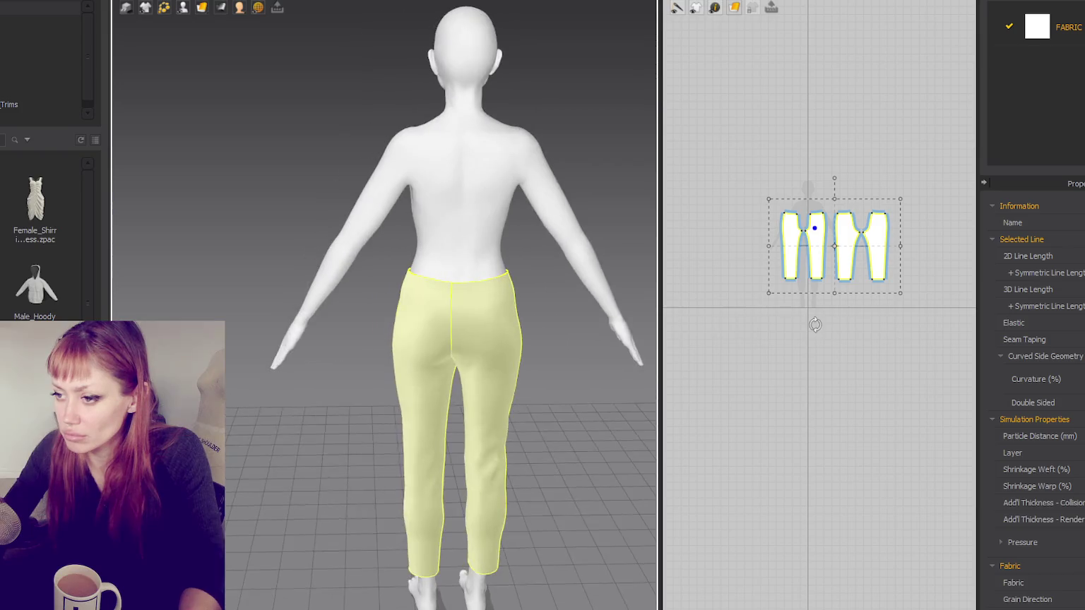
pyautogui.press('2')
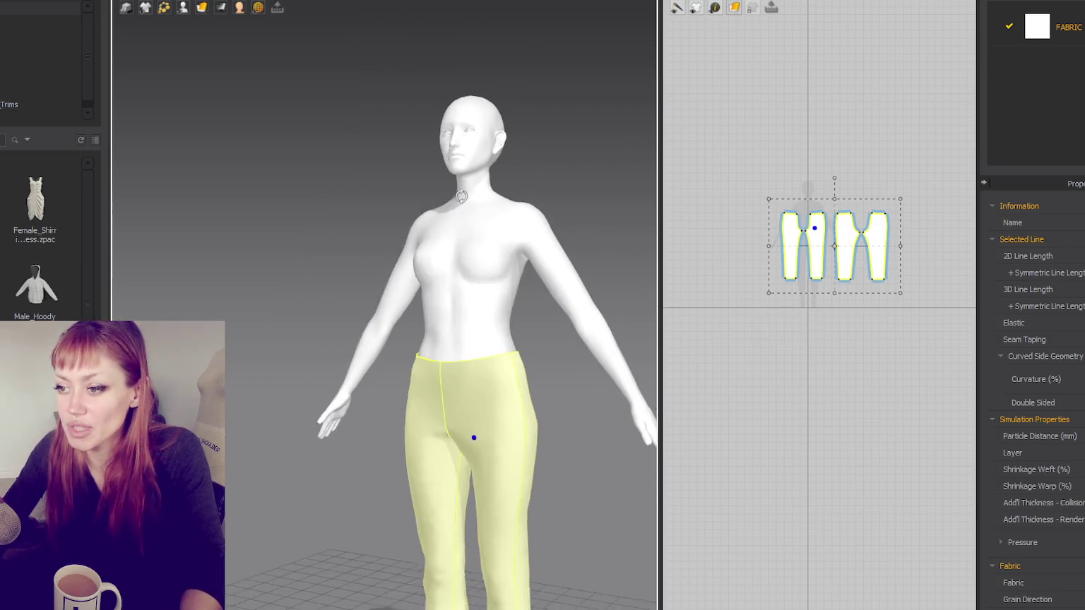
pyautogui.moveTo(431, 424); pyautogui.dragTo(651, 389)
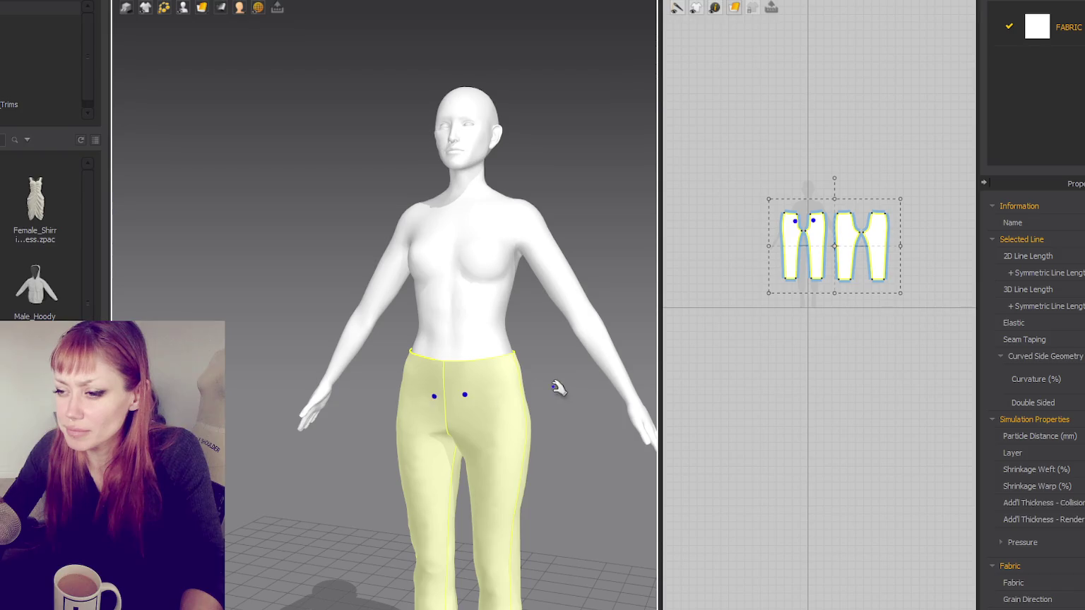
pyautogui.moveTo(557, 382); pyautogui.dragTo(605, 346, button='right')
pyautogui.click(583, 198)
pyautogui.moveTo(563, 155); pyautogui.dragTo(481, 199, button='right')
pyautogui.scroll(3, 482, 198)
pyautogui.moveTo(470, 180); pyautogui.dragTo(513, 164, button='middle')
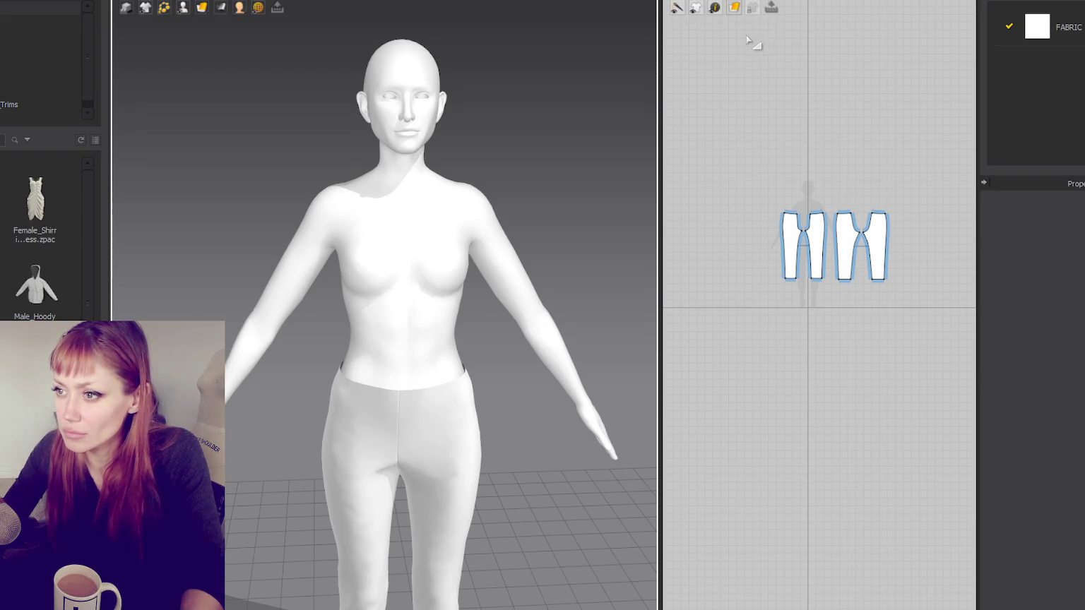
# Step: Move both pants pieces lower in 2D and start a new polygon pattern at the shoulder
pyautogui.moveTo(734, 150); pyautogui.dragTo(975, 350)
pyautogui.moveTo(865, 234); pyautogui.dragTo(864, 423)
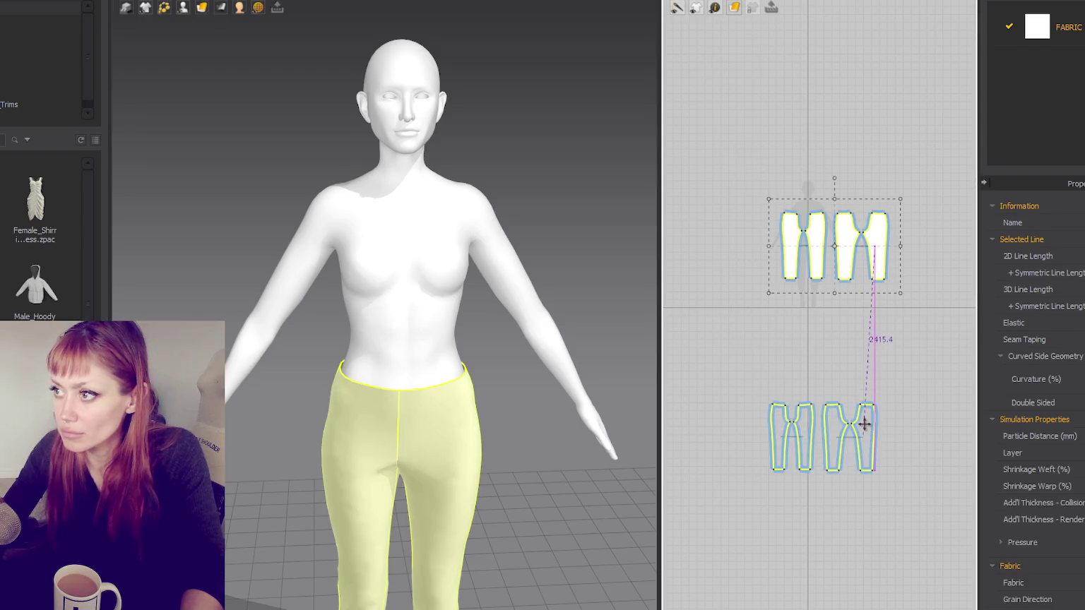
pyautogui.click(695, 7)
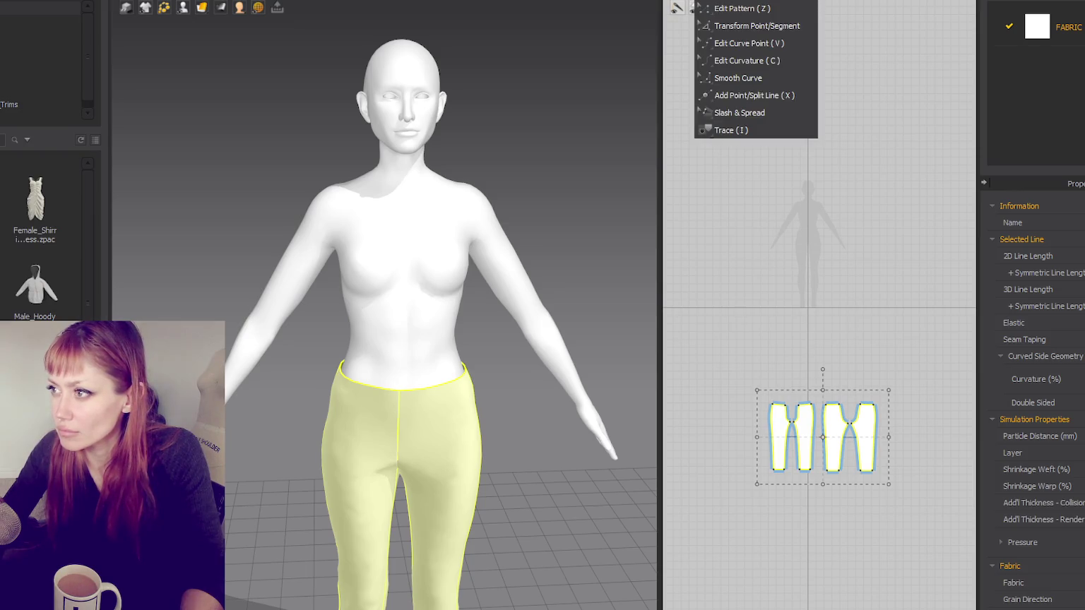
pyautogui.click(713, 7)
pyautogui.click(745, 26)
pyautogui.scroll(5, 843, 177)
pyautogui.scroll(3, 806, 146)
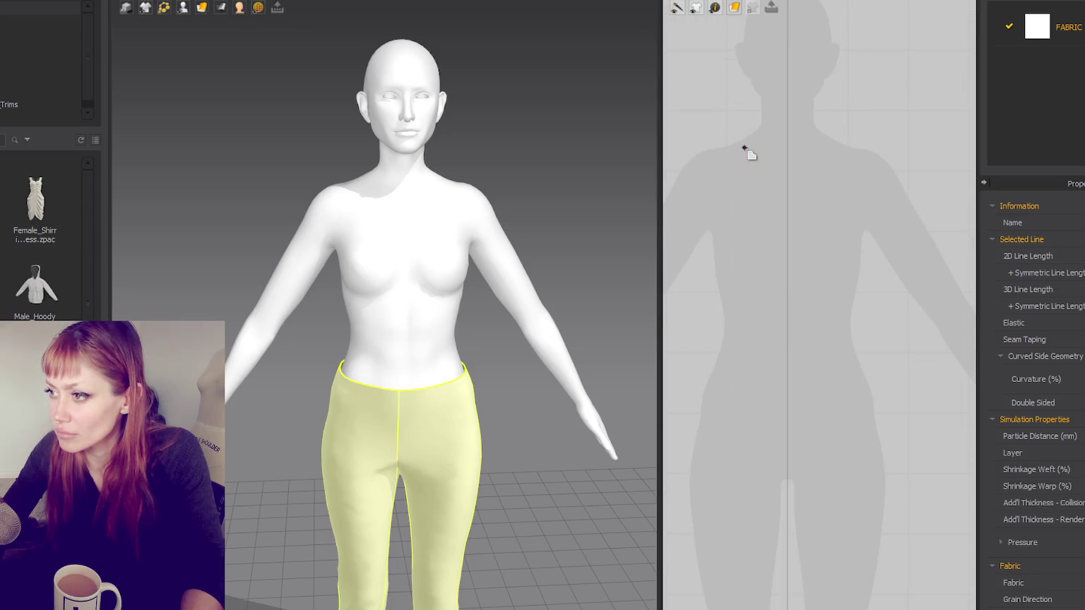
pyautogui.click(743, 139)
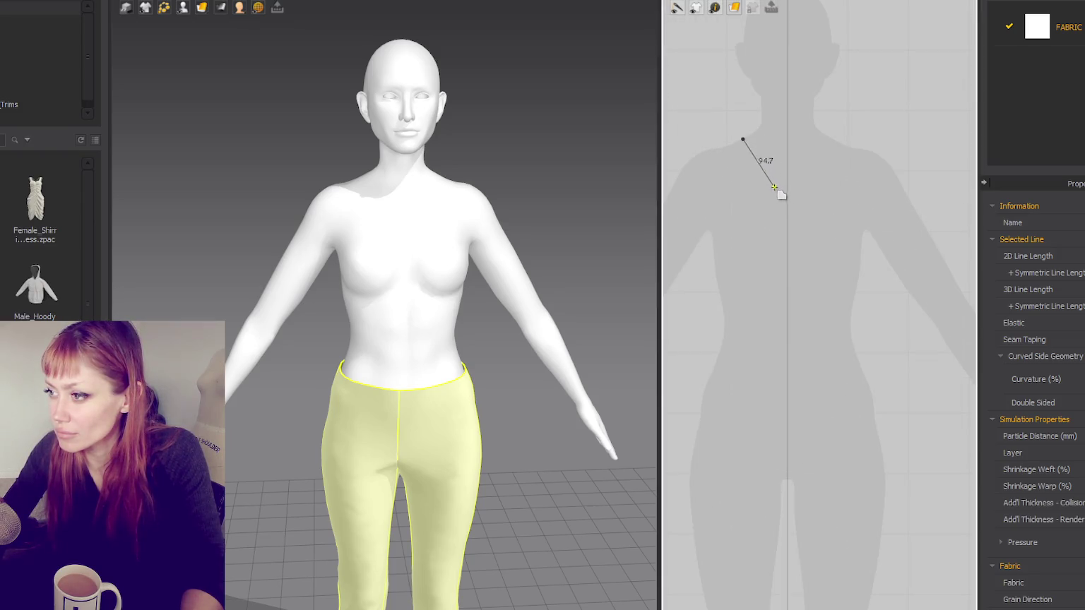
# Step: Sketch a first bodice outline from shoulder down the centre line, then discard it
pyautogui.moveTo(786, 189); pyautogui.dragTo(824, 190)
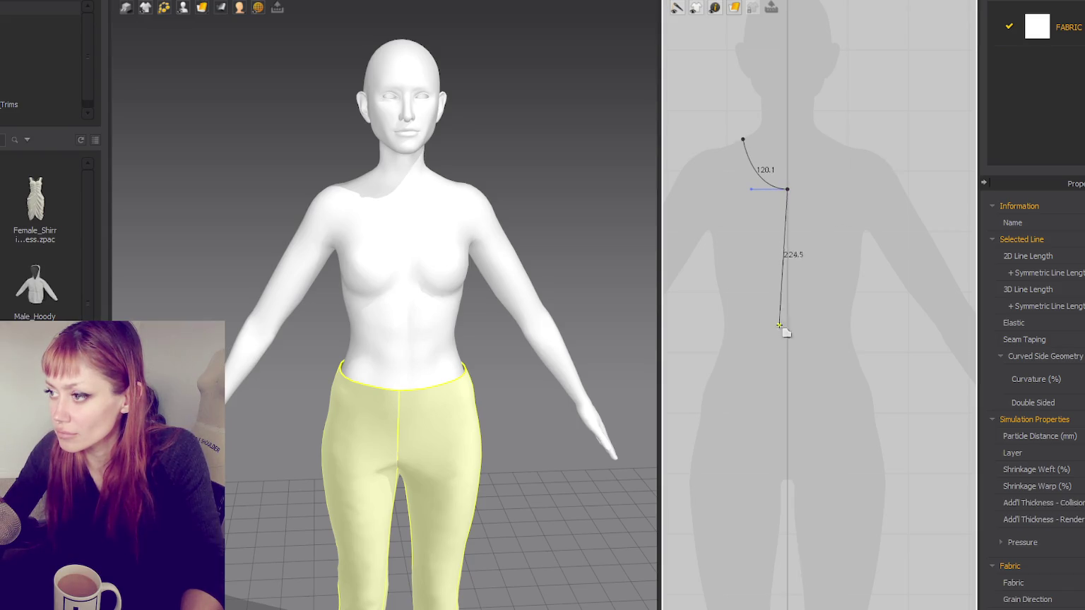
pyautogui.click(787, 375)
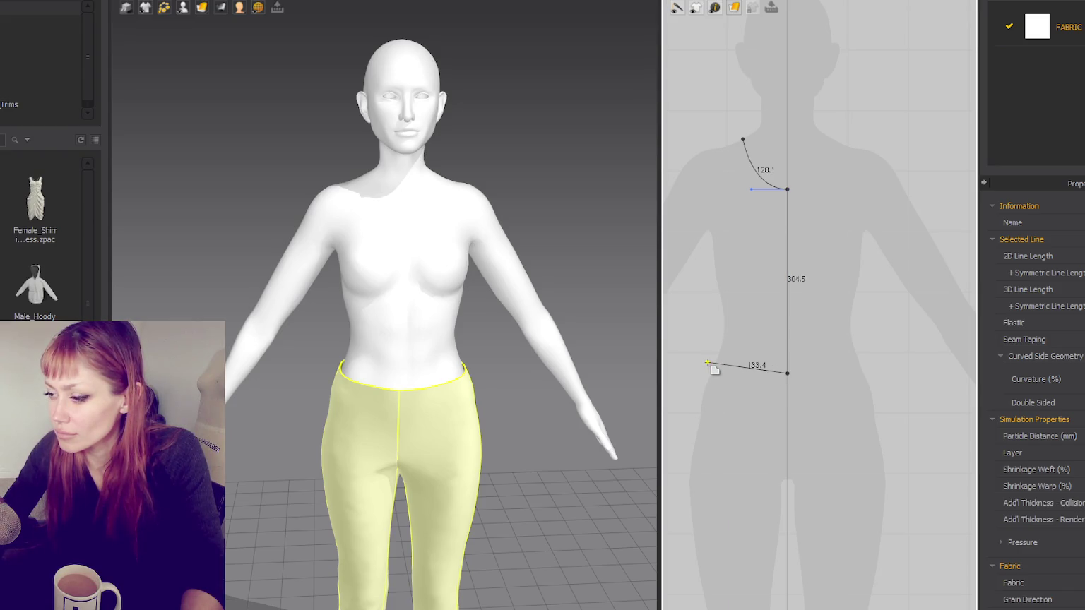
pyautogui.click(688, 357)
pyautogui.moveTo(705, 301)
pyautogui.mouseDown()
pyautogui.moveTo(704, 275)
pyautogui.moveTo(707, 302)
pyautogui.mouseUp()
pyautogui.press('Escape')
# Step: Redraw the closed half-bodice with curved neckline, hem, waisted side seam and side dart
pyautogui.click(738, 142)
pyautogui.moveTo(787, 178); pyautogui.dragTo(834, 180)
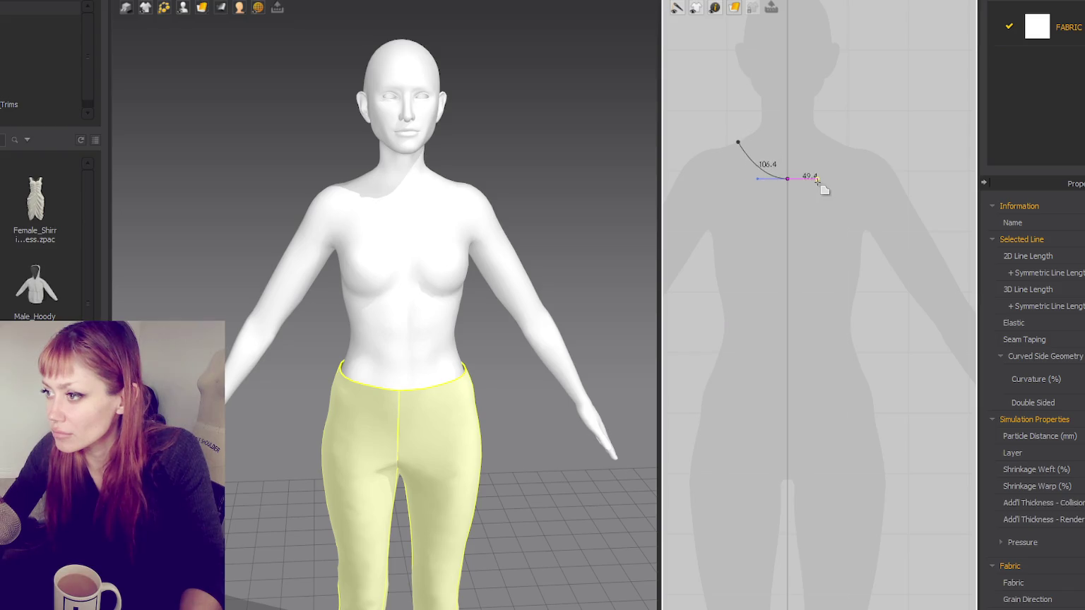
pyautogui.click(788, 398)
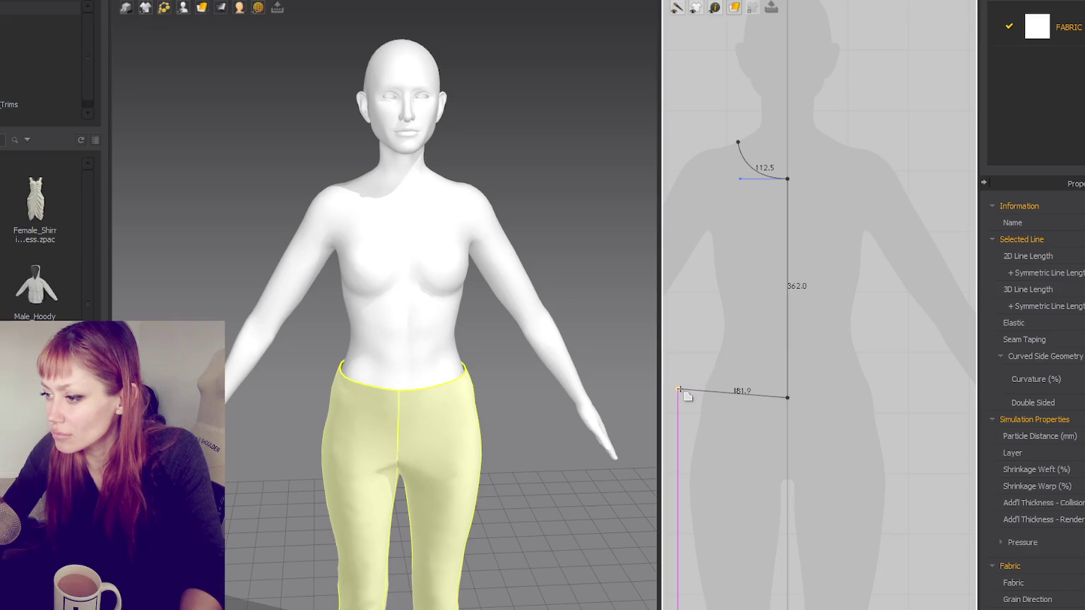
pyautogui.click(692, 392)
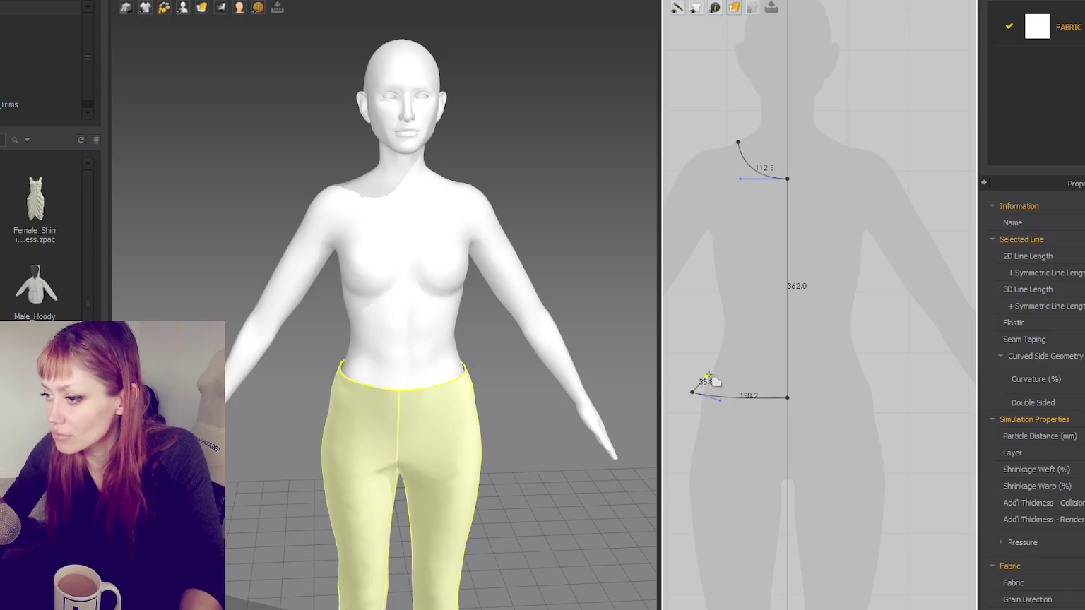
pyautogui.moveTo(715, 331); pyautogui.dragTo(715, 323)
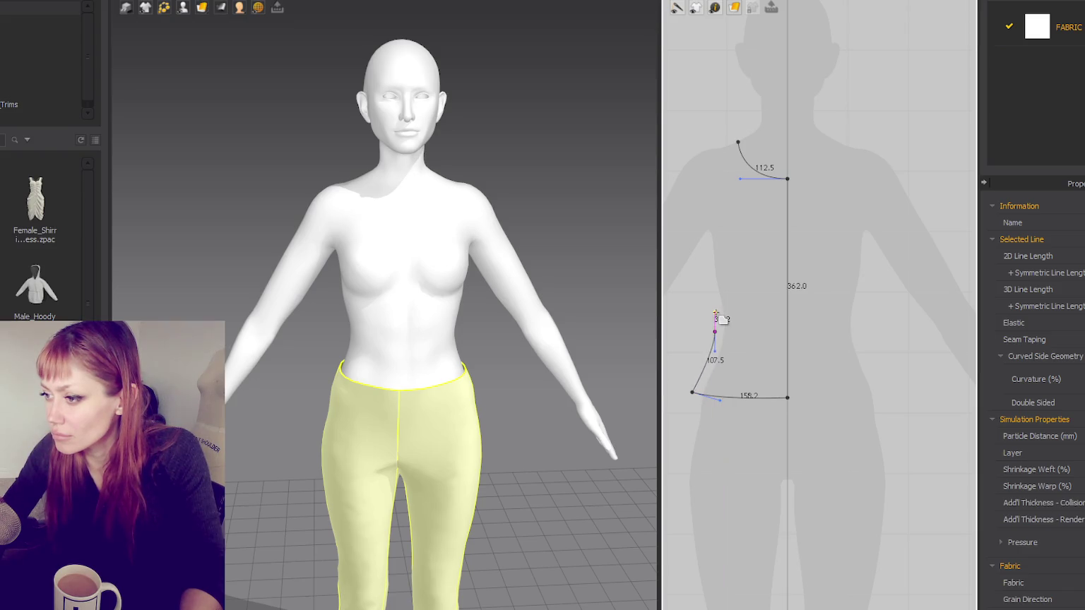
pyautogui.click(703, 255)
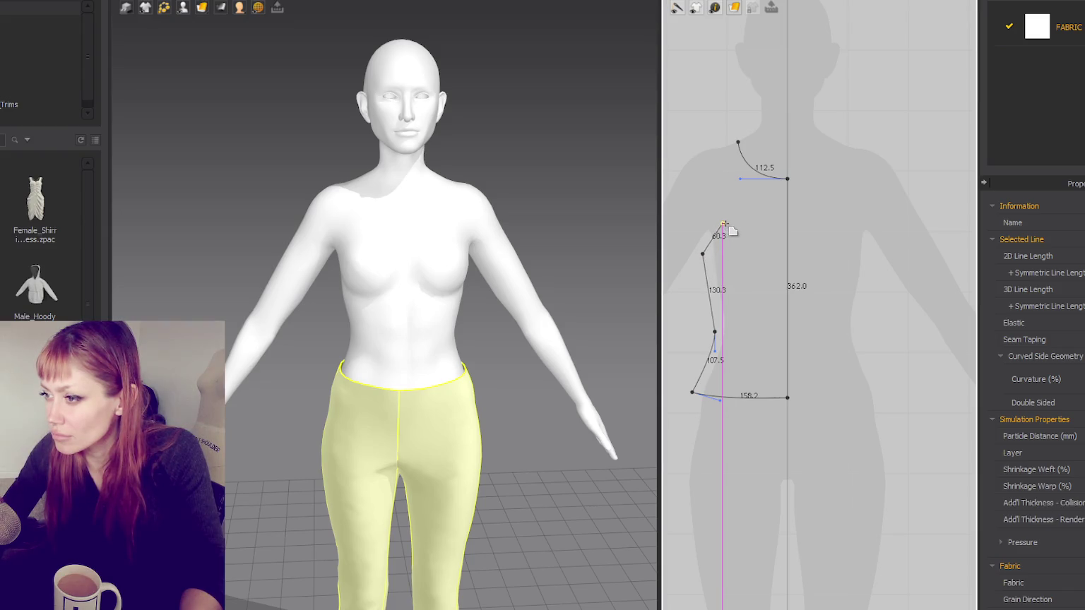
pyautogui.click(722, 219)
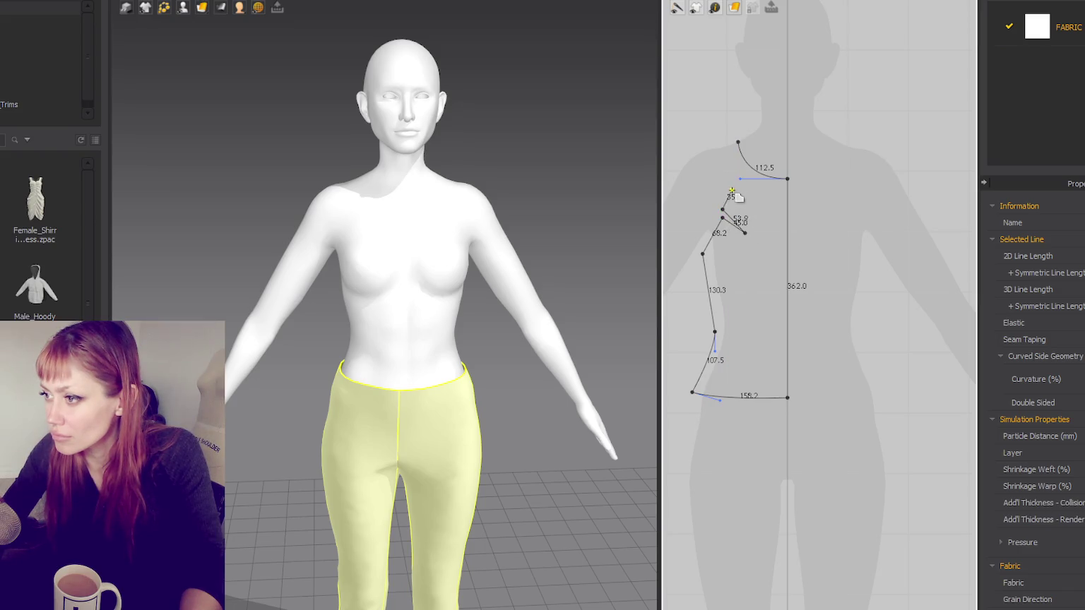
pyautogui.click(737, 142)
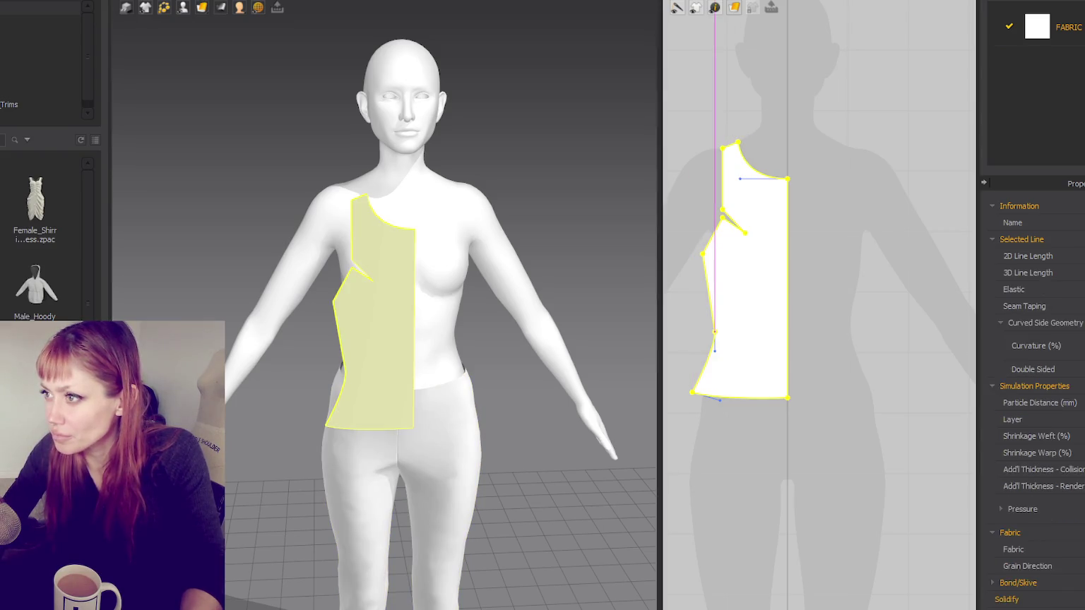
# Step: Select the upper armhole edge of the half-bodice in Edit Pattern mode
pyautogui.click(677, 7)
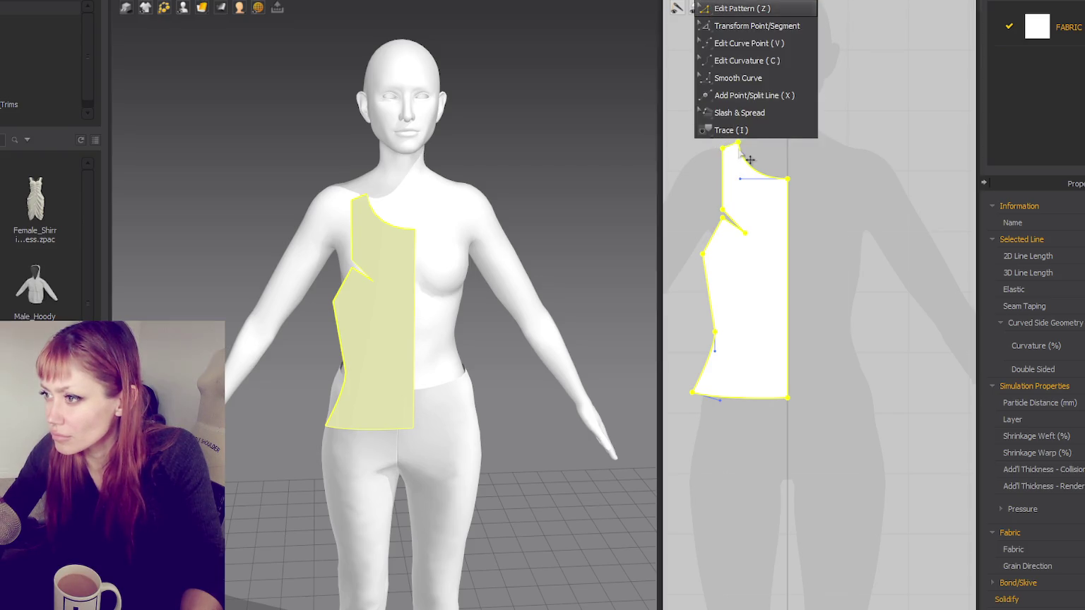
pyautogui.click(714, 7)
pyautogui.moveTo(732, 161)
pyautogui.mouseDown()
pyautogui.moveTo(721, 133)
pyautogui.moveTo(732, 135)
pyautogui.mouseUp()
pyautogui.hotkey('ctrl', 'z')
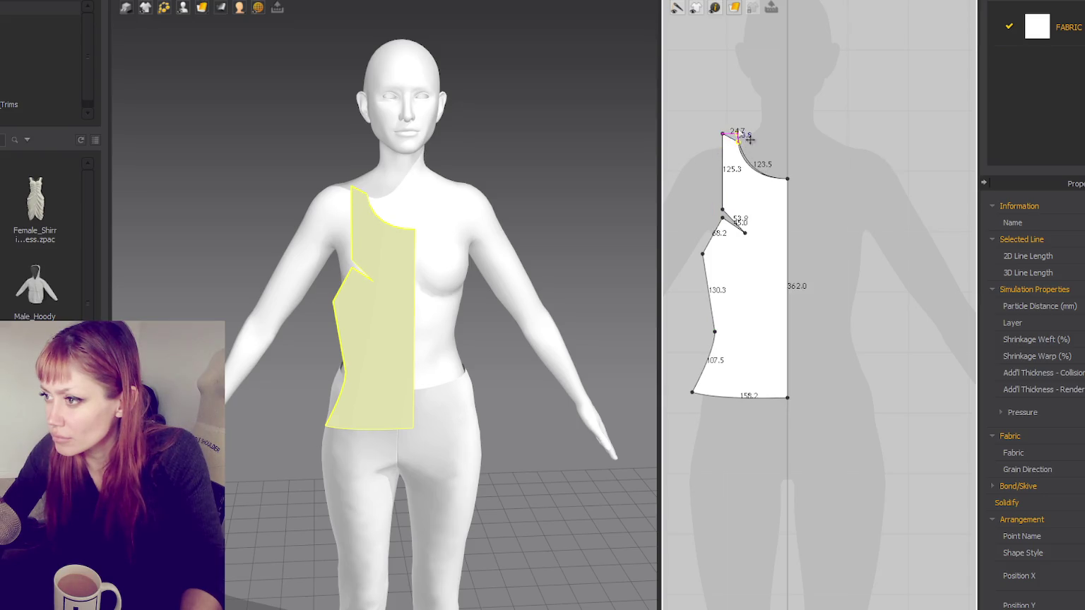
pyautogui.click(723, 177)
pyautogui.rightClick(723, 177)
pyautogui.press('Escape')
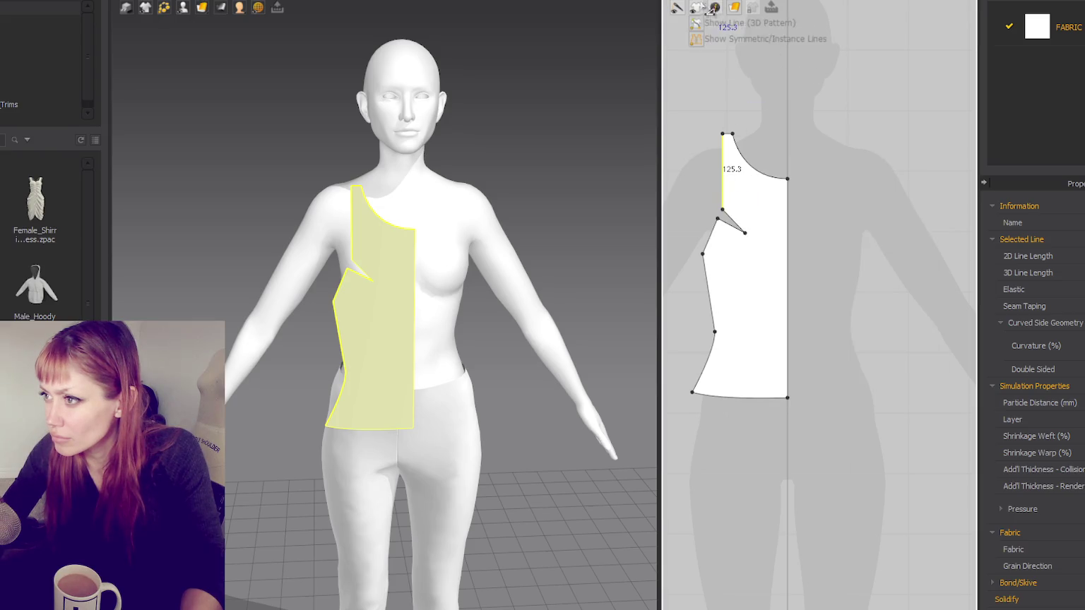
# Step: Add a point partway along the armhole edge to split it
pyautogui.click(696, 7)
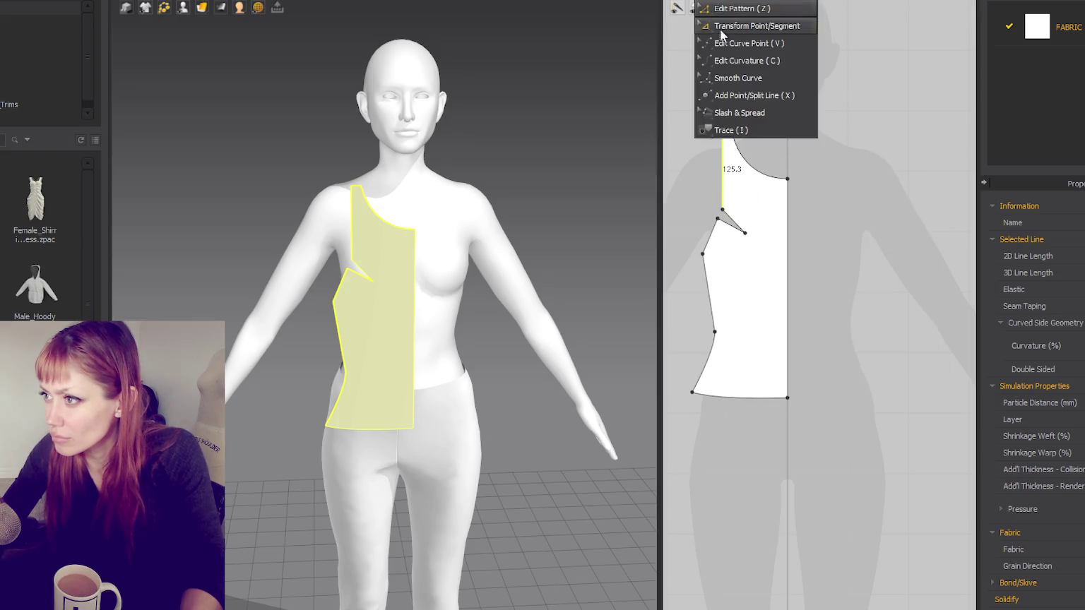
pyautogui.click(722, 96)
pyautogui.click(731, 181)
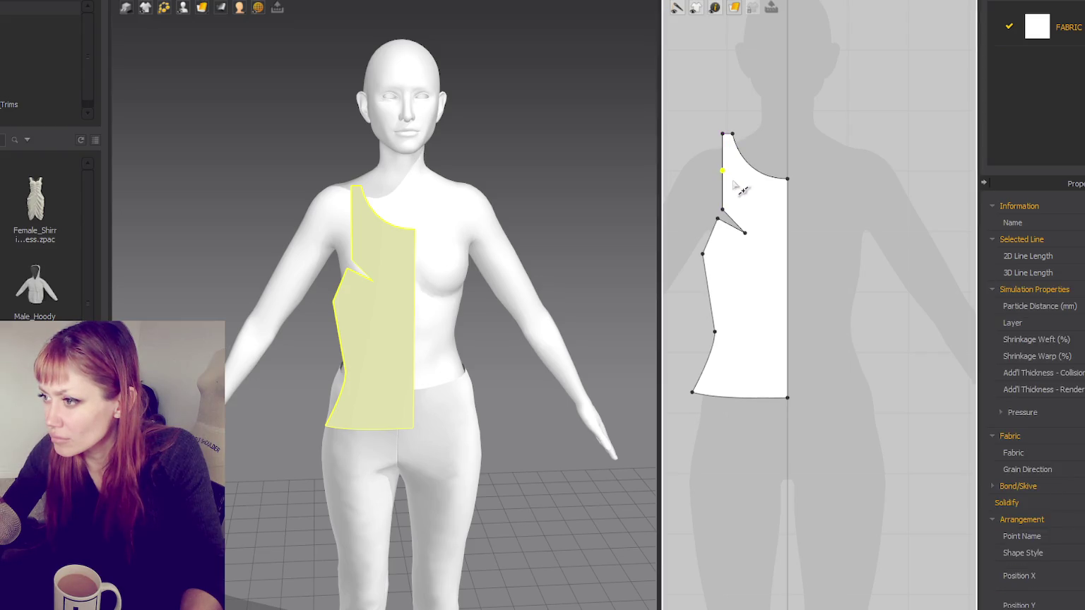
pyautogui.click(730, 179)
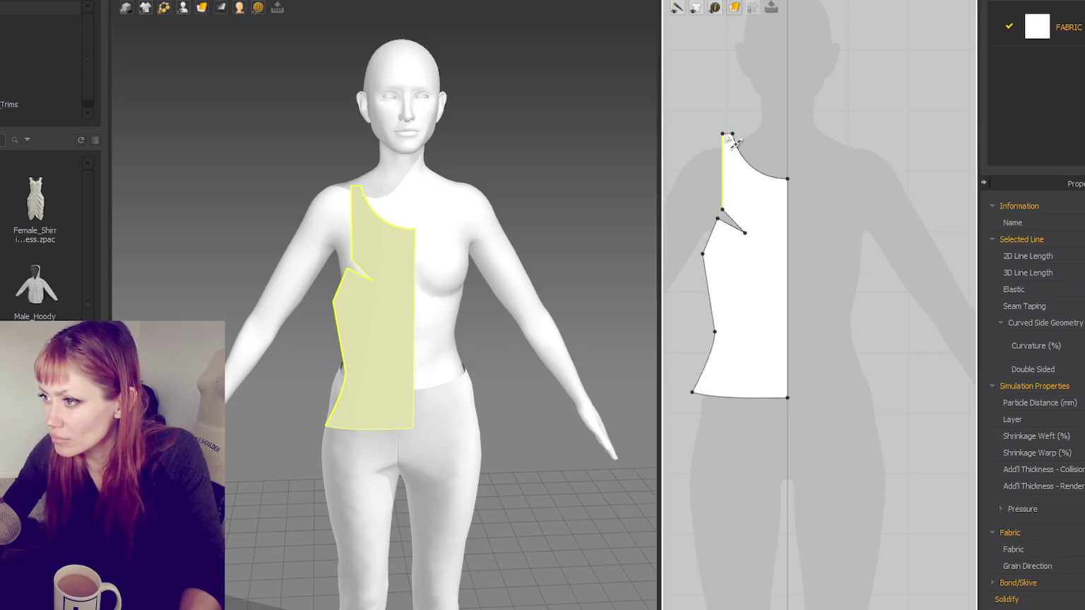
# Step: Bow the armhole edge into a smooth curve about 126.5 long
pyautogui.click(677, 8)
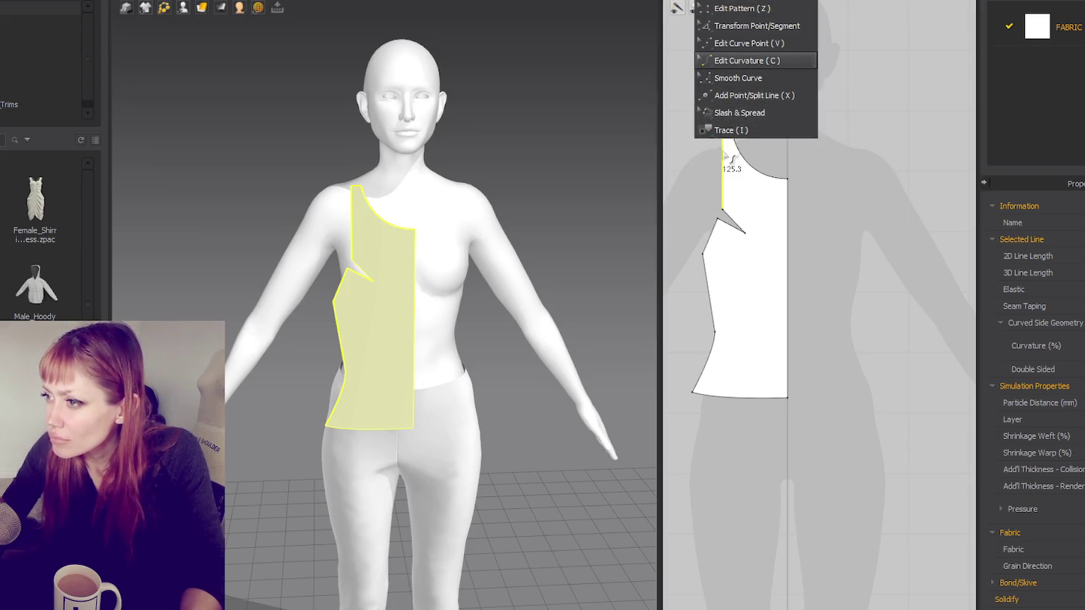
pyautogui.click(742, 61)
pyautogui.press('c')
pyautogui.moveTo(725, 191); pyautogui.dragTo(738, 175)
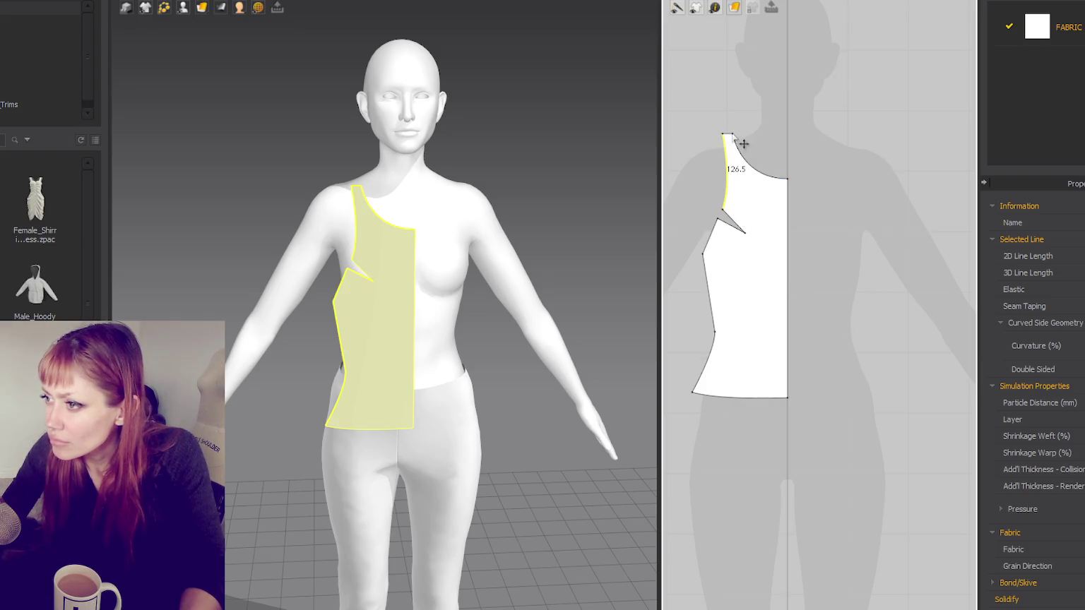
# Step: Reposition the top shoulder point, then select the whole half-bodice piece
pyautogui.click(677, 7)
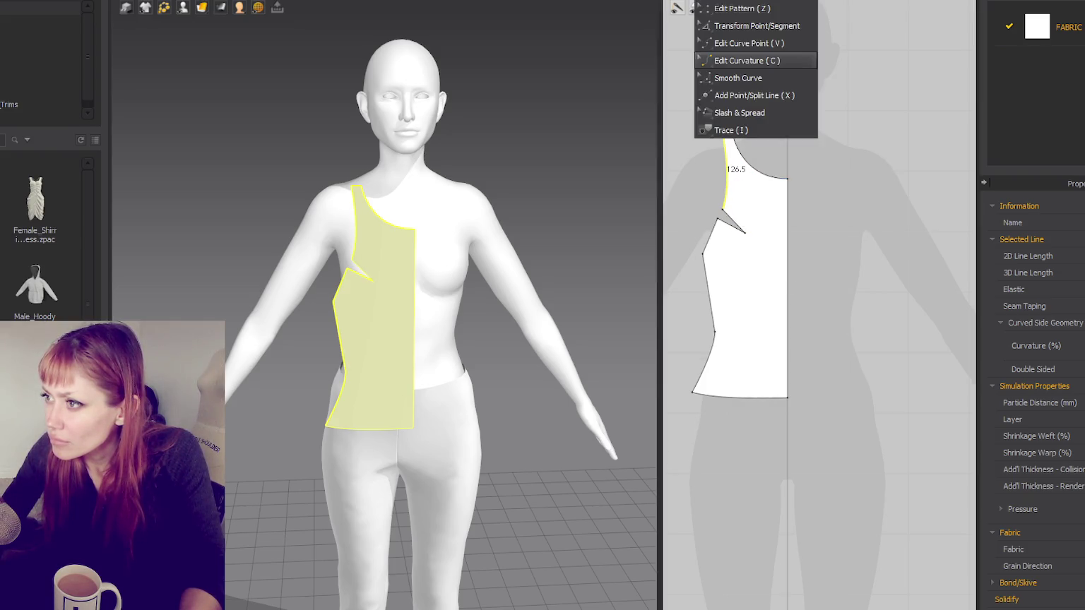
pyautogui.click(736, 175)
pyautogui.click(732, 131)
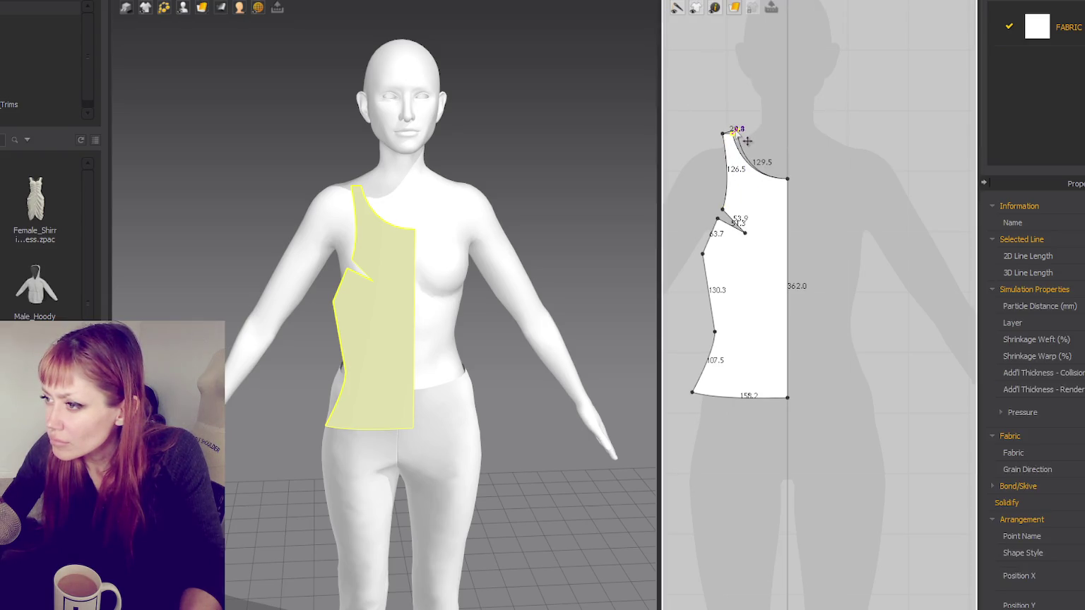
pyautogui.moveTo(748, 144); pyautogui.dragTo(750, 146)
pyautogui.press('a')
pyautogui.click(747, 198)
pyautogui.rightClick(747, 198)
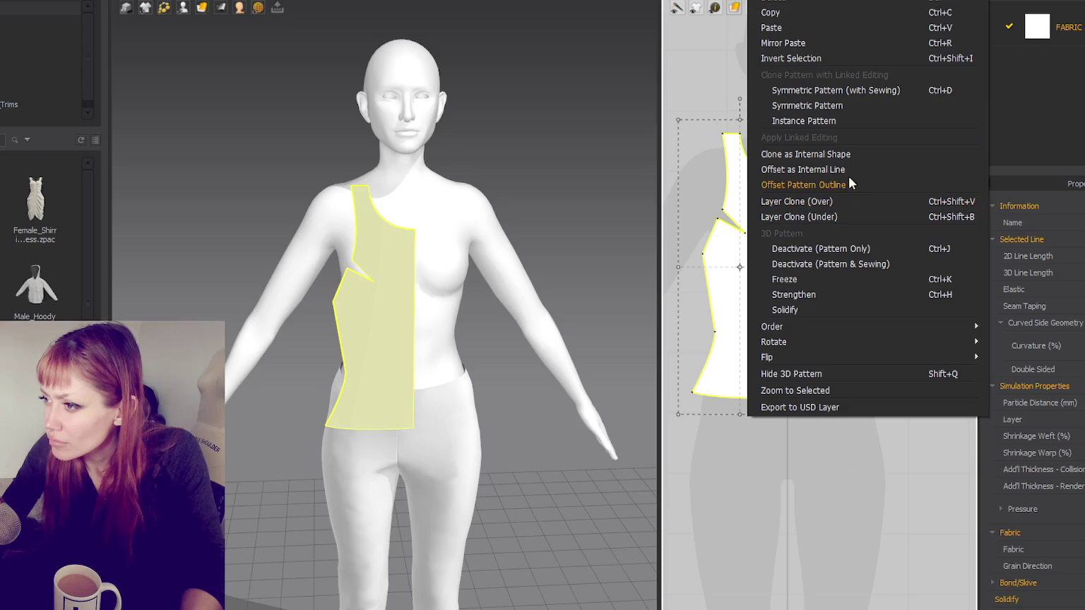
# Step: Create a mirrored symmetric copy of the half-bodice and place it beside the original
pyautogui.click(853, 90)
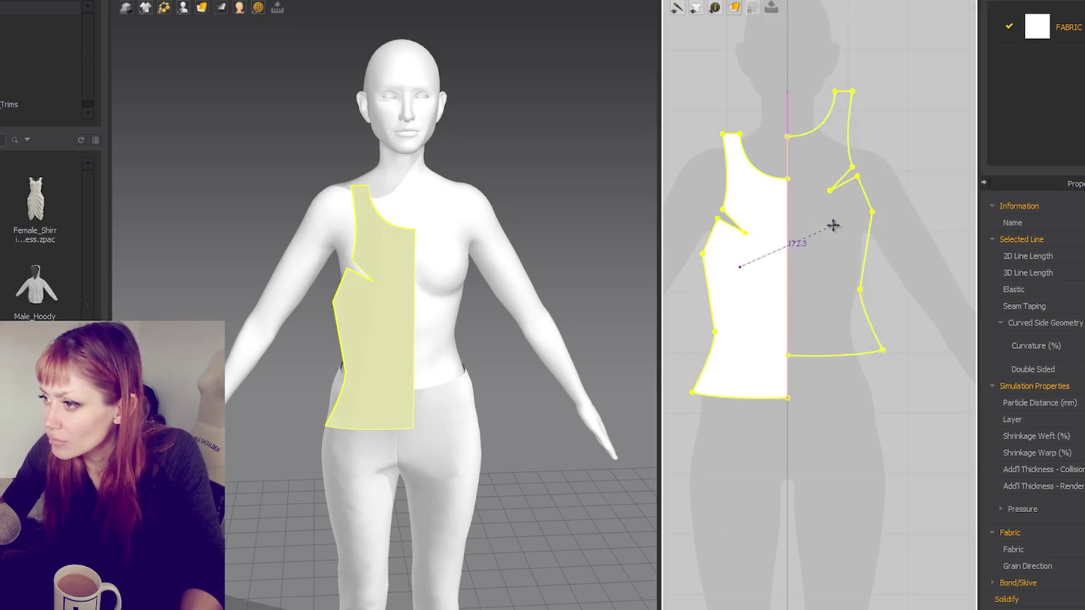
pyautogui.click(834, 269)
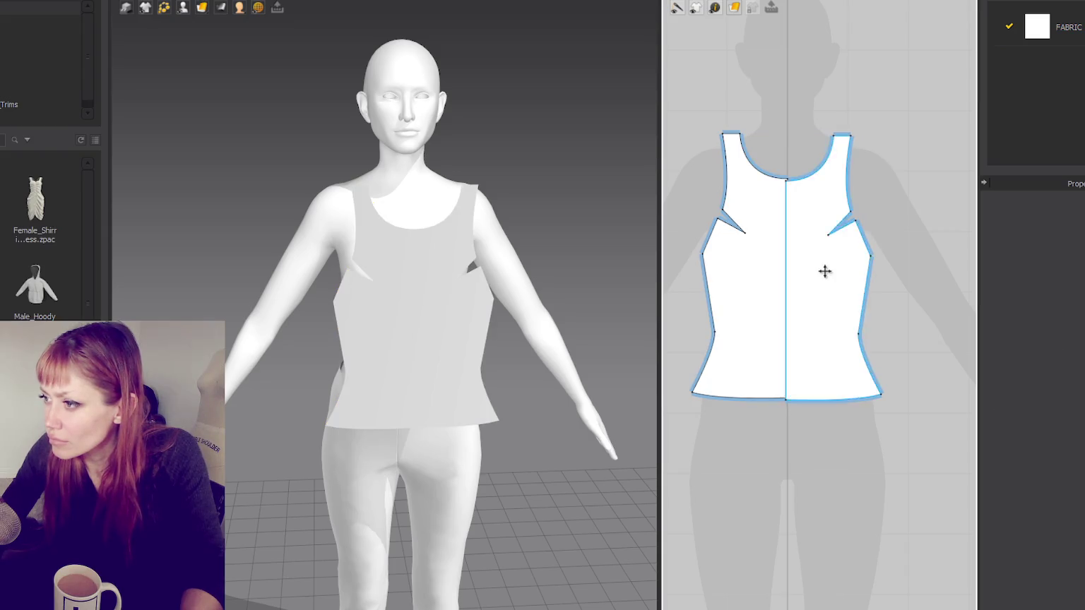
pyautogui.click(834, 269)
pyautogui.moveTo(834, 268); pyautogui.dragTo(827, 264)
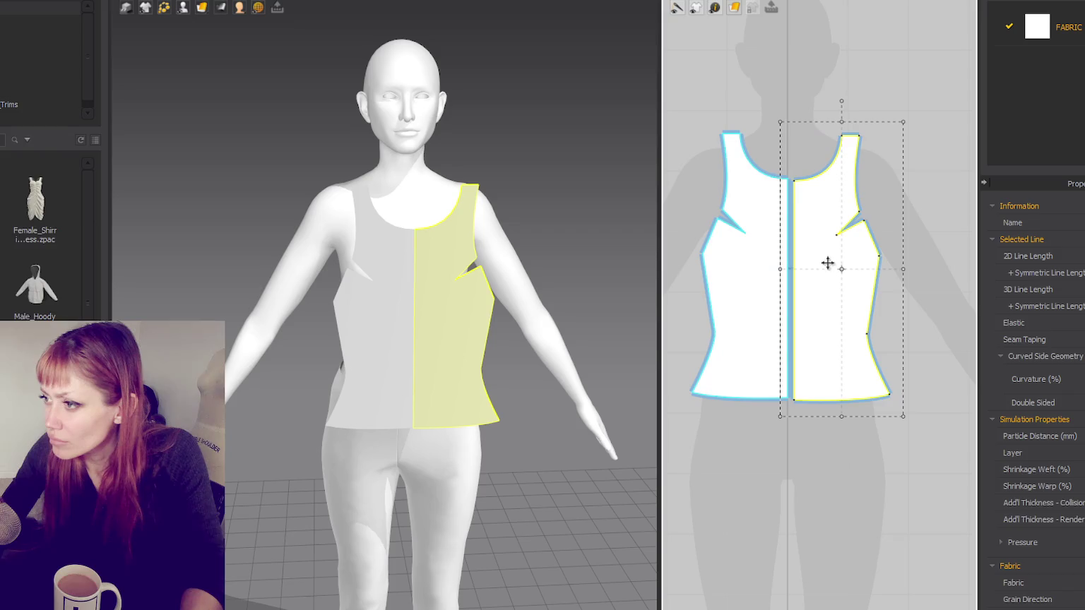
pyautogui.rightClick(910, 52)
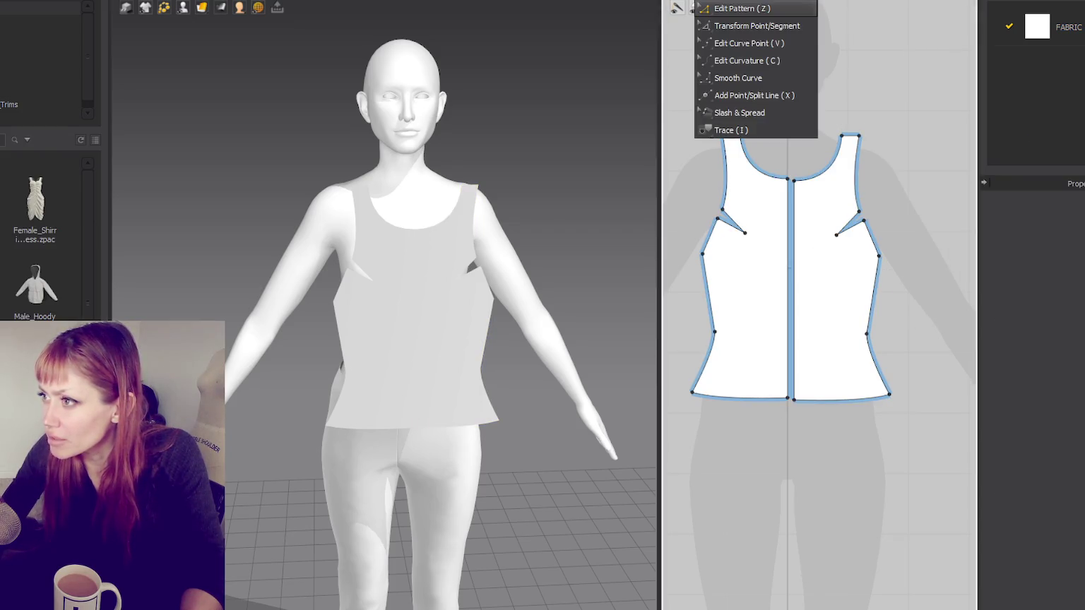
# Step: Select the centre seam line between the two bodice halves
pyautogui.click(741, 9)
pyautogui.click(794, 230)
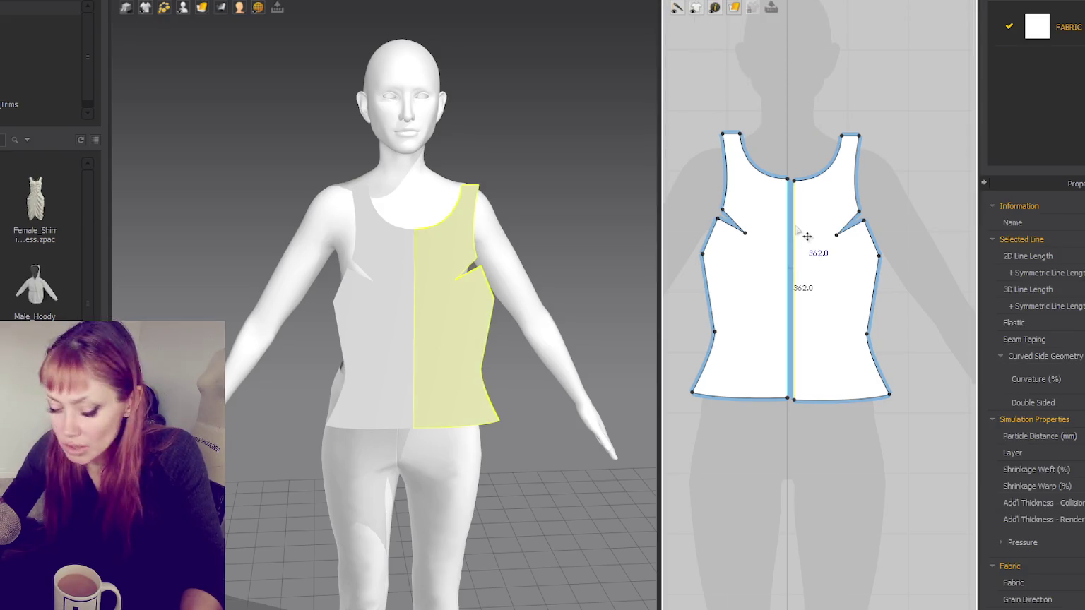
pyautogui.rightClick(796, 226)
pyautogui.press('Escape')
pyautogui.click(771, 7)
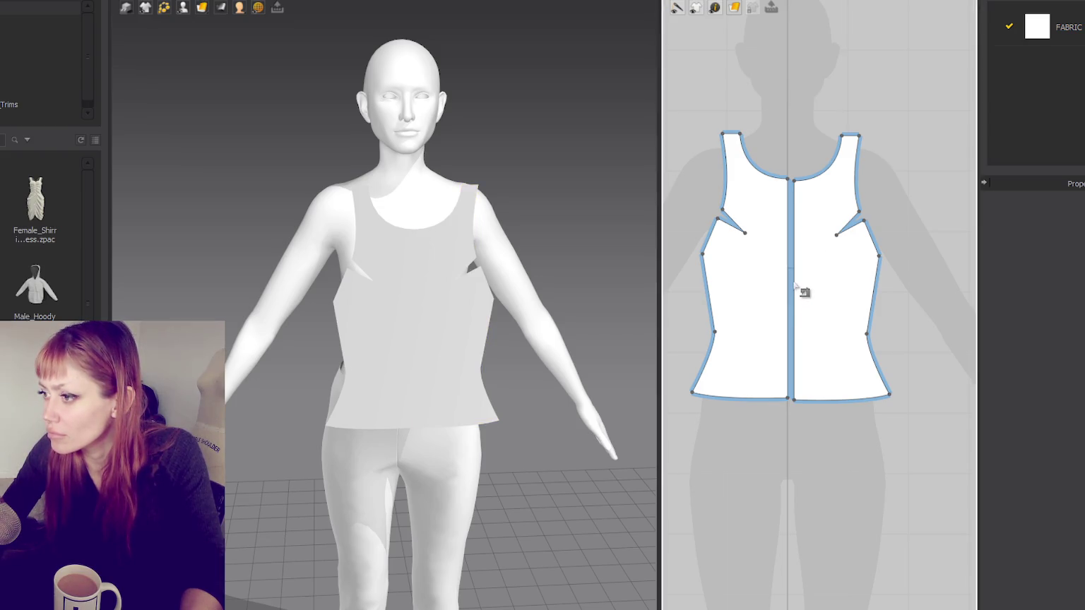
pyautogui.press('z')
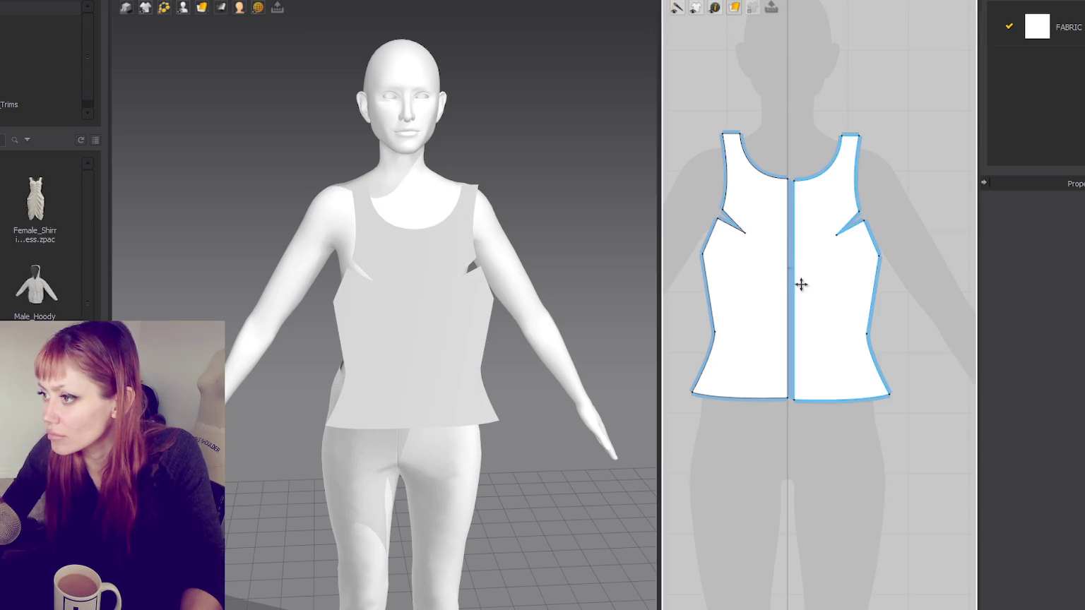
# Step: Merge the halves along the centre line into one full bodice and drag a copy beside it
pyautogui.click(799, 284)
pyautogui.click(696, 8)
pyautogui.click(790, 270)
pyautogui.rightClick(791, 262)
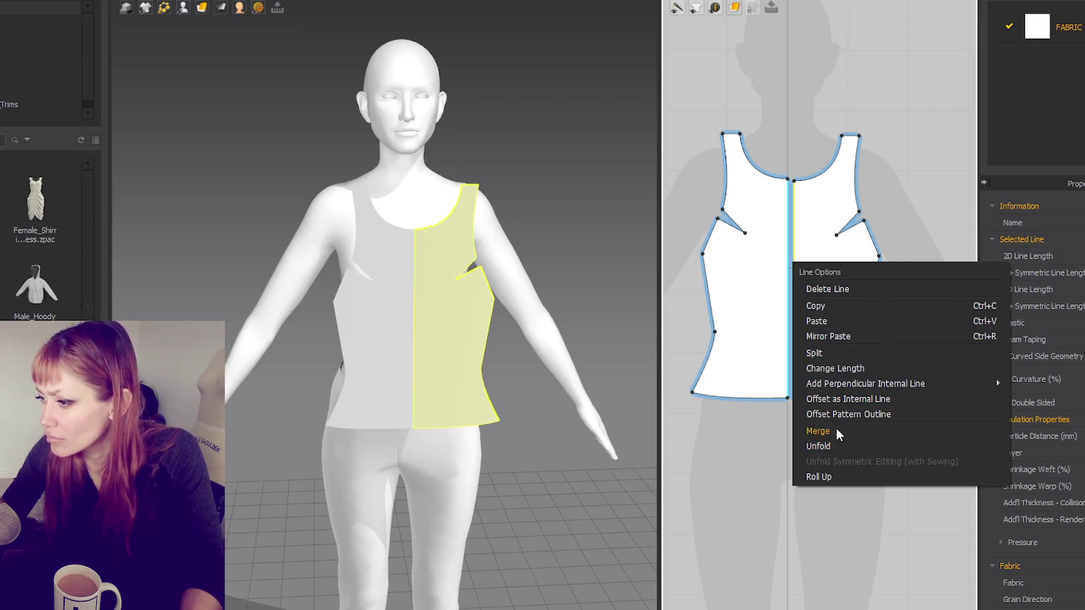
pyautogui.click(835, 444)
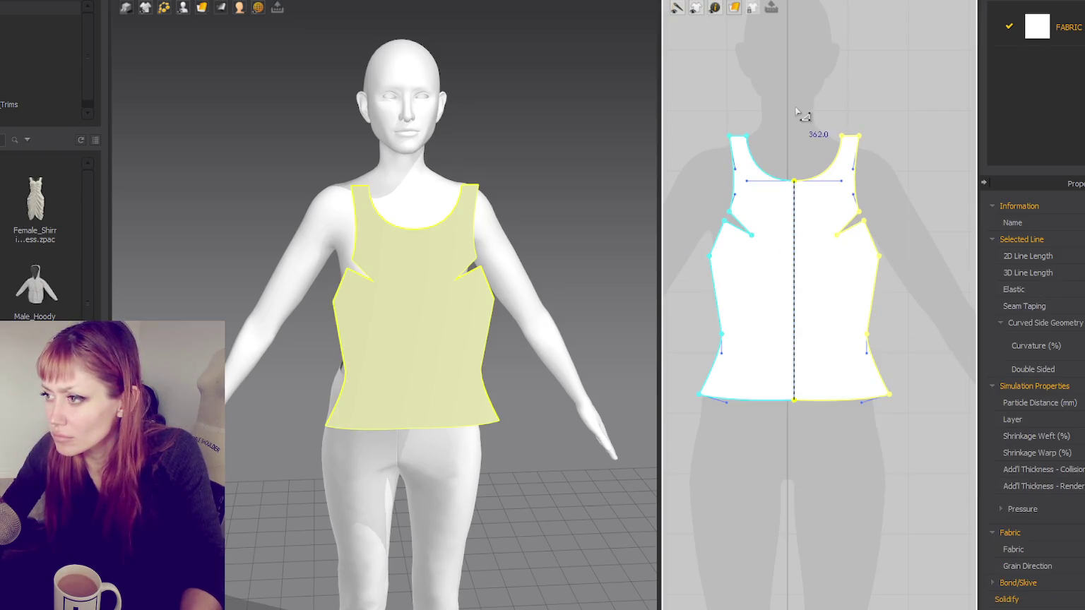
pyautogui.scroll(-3, 794, 106)
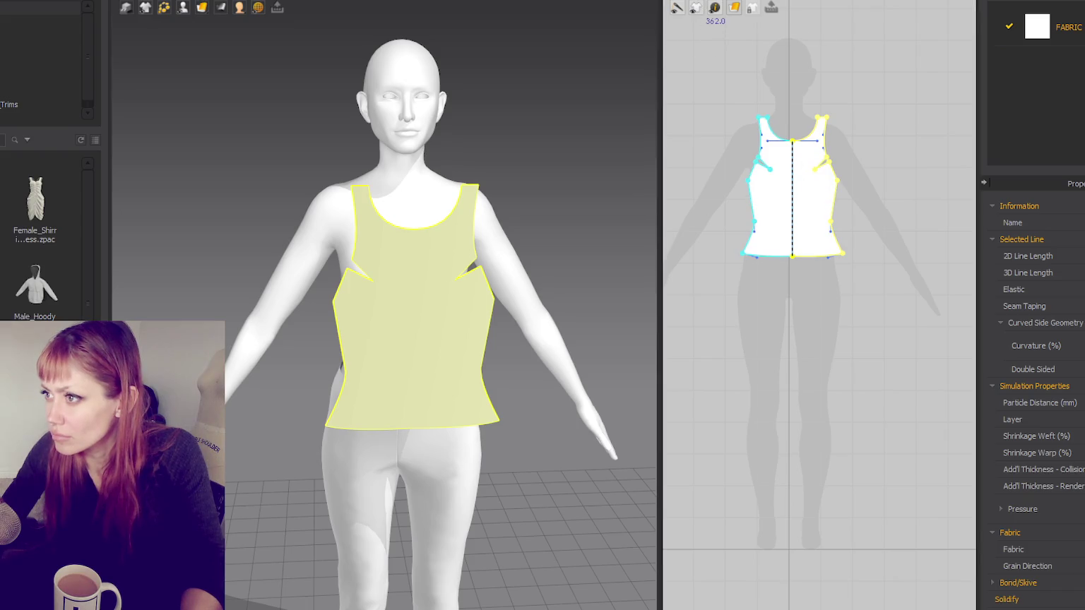
pyautogui.moveTo(803, 185)
pyautogui.mouseDown()
pyautogui.moveTo(878, 222)
pyautogui.moveTo(944, 201)
pyautogui.mouseUp()
# Step: Bring the copied bodice piece into view next to the front piece
pyautogui.scroll(3, 898, 197)
pyautogui.moveTo(898, 198); pyautogui.dragTo(804, 219, button='middle')
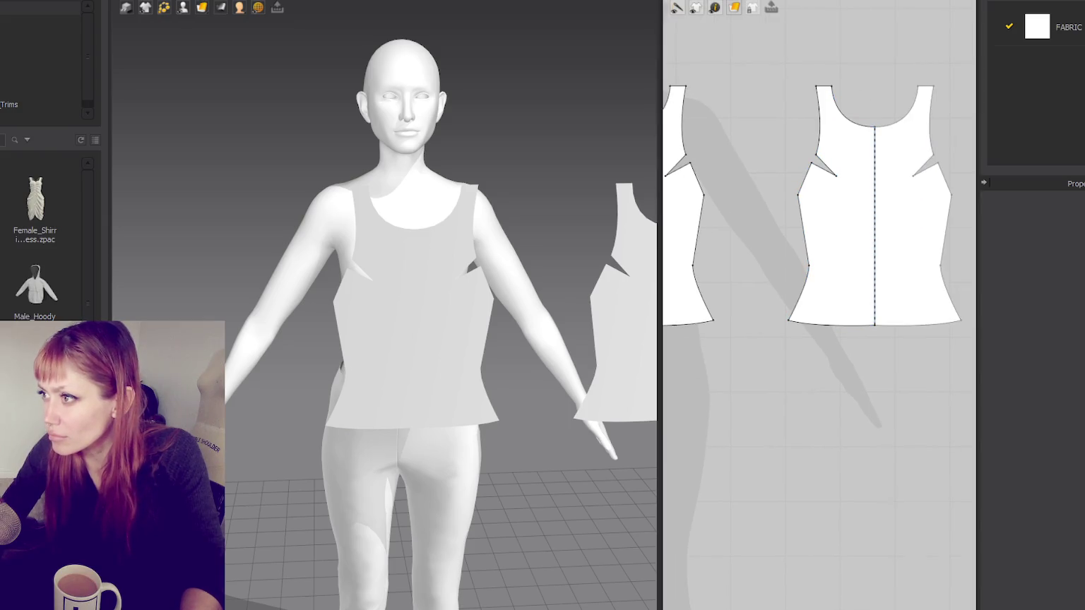
pyautogui.click(771, 7)
pyautogui.click(833, 10)
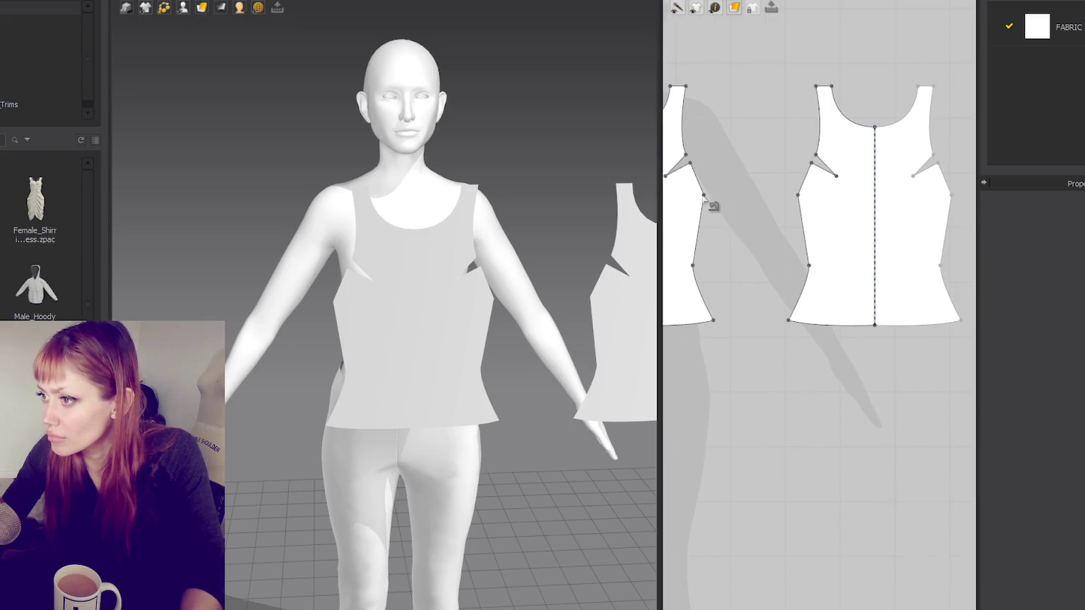
pyautogui.moveTo(701, 261); pyautogui.dragTo(537, 253, button='middle')
# Step: Free-sew the side seams of both bodice pieces down to the hem corners
pyautogui.click(776, 7)
pyautogui.click(834, 8)
pyautogui.click(772, 7)
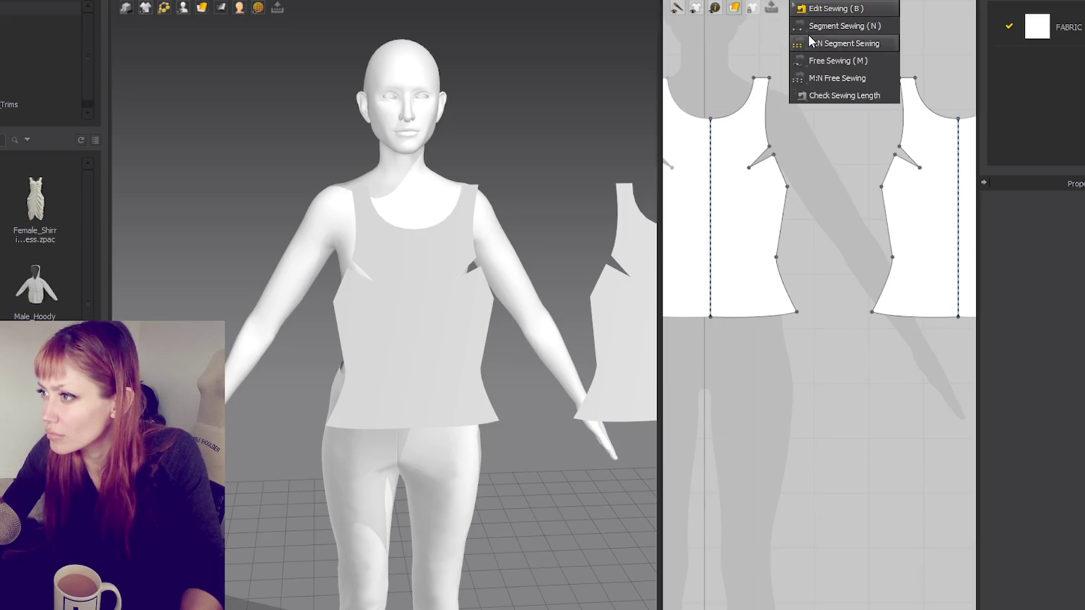
pyautogui.click(819, 61)
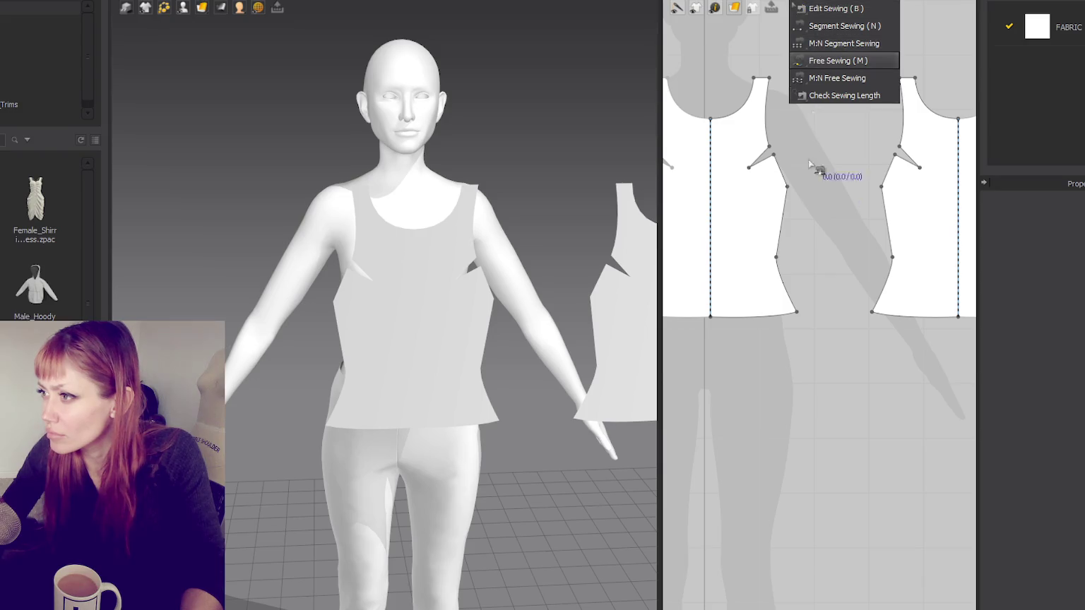
pyautogui.click(786, 187)
pyautogui.click(796, 311)
pyautogui.click(881, 187)
pyautogui.click(873, 312)
# Step: Sew both dart legs closed and join the shoulder edges of the two pieces
pyautogui.click(768, 147)
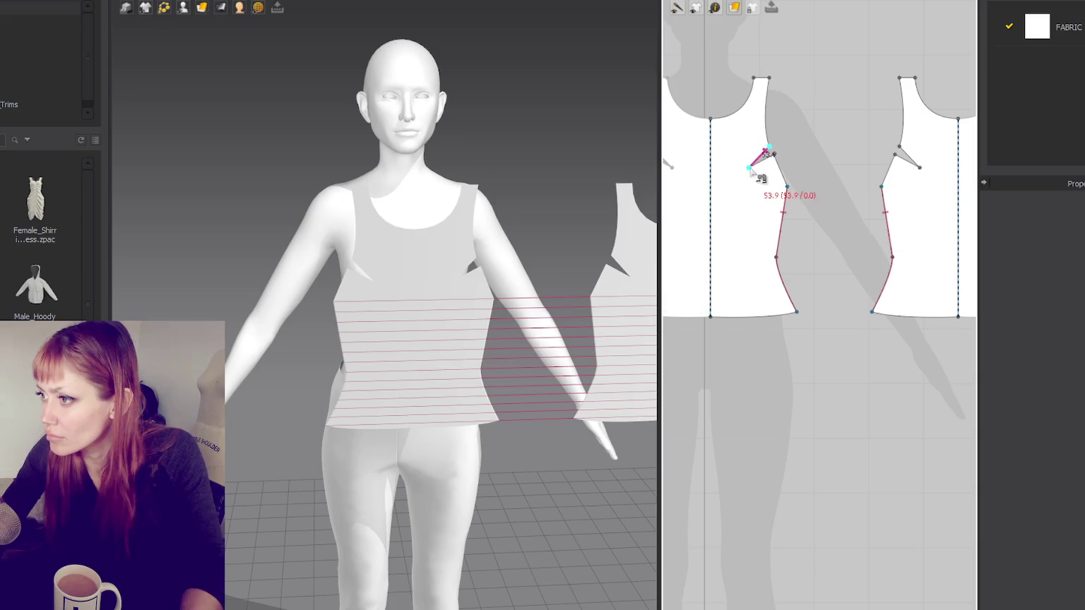
pyautogui.click(749, 168)
pyautogui.click(773, 154)
pyautogui.click(749, 167)
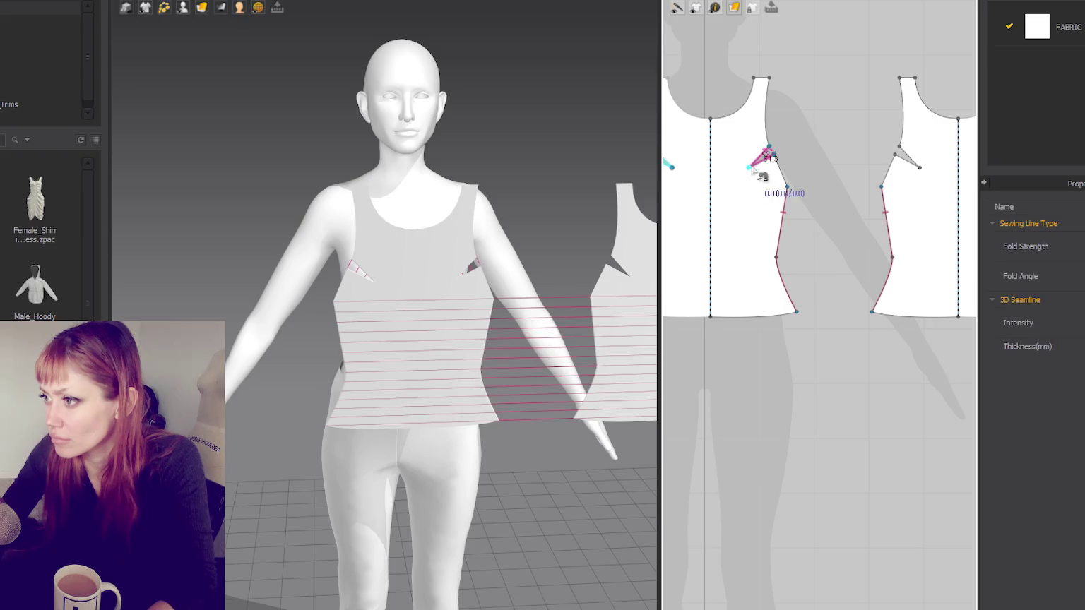
pyautogui.click(769, 77)
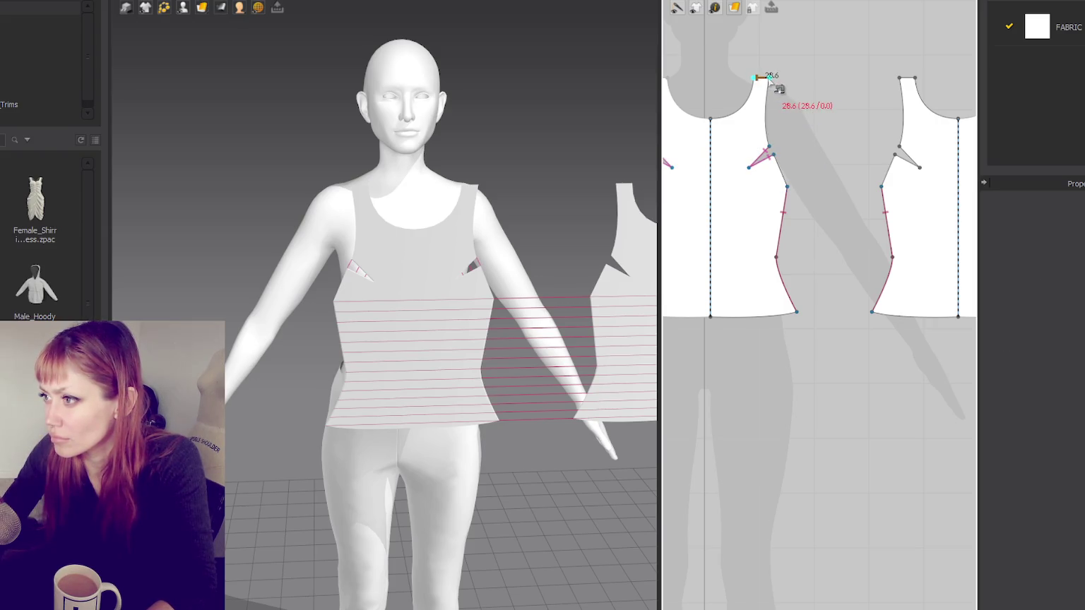
pyautogui.click(917, 79)
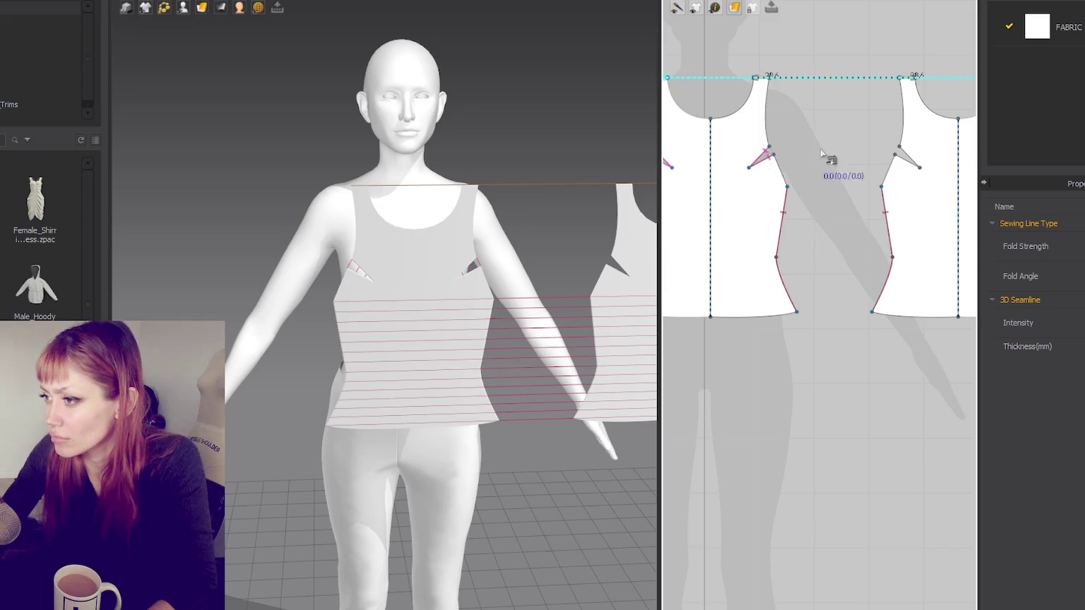
# Step: Move the copied bodice piece onto the avatar's back as a back panel
pyautogui.scroll(-5, 837, 173)
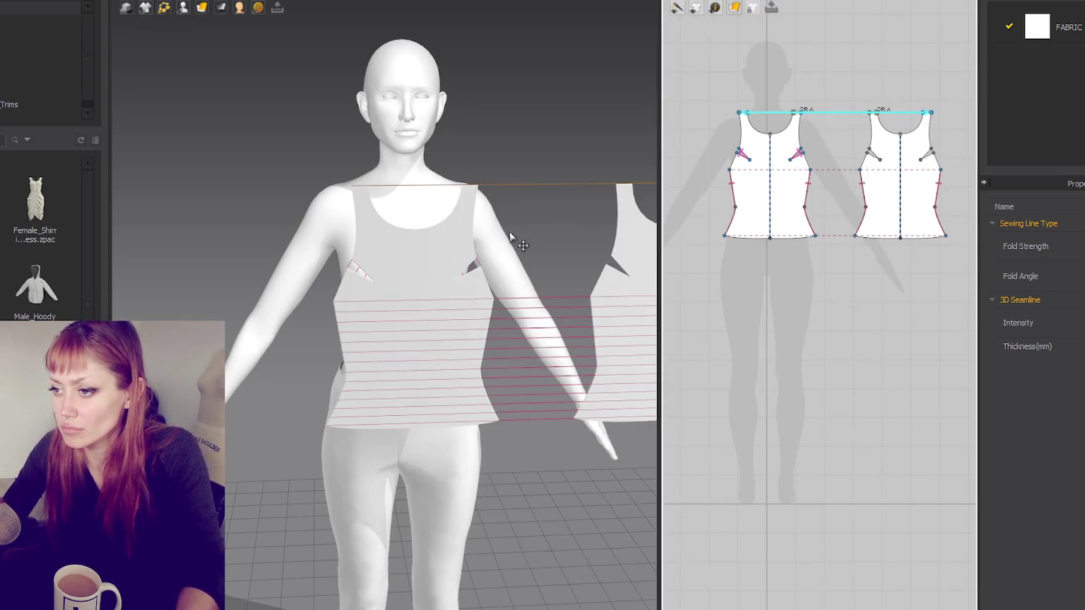
pyautogui.moveTo(509, 232); pyautogui.dragTo(432, 450, button='right')
pyautogui.click(456, 423)
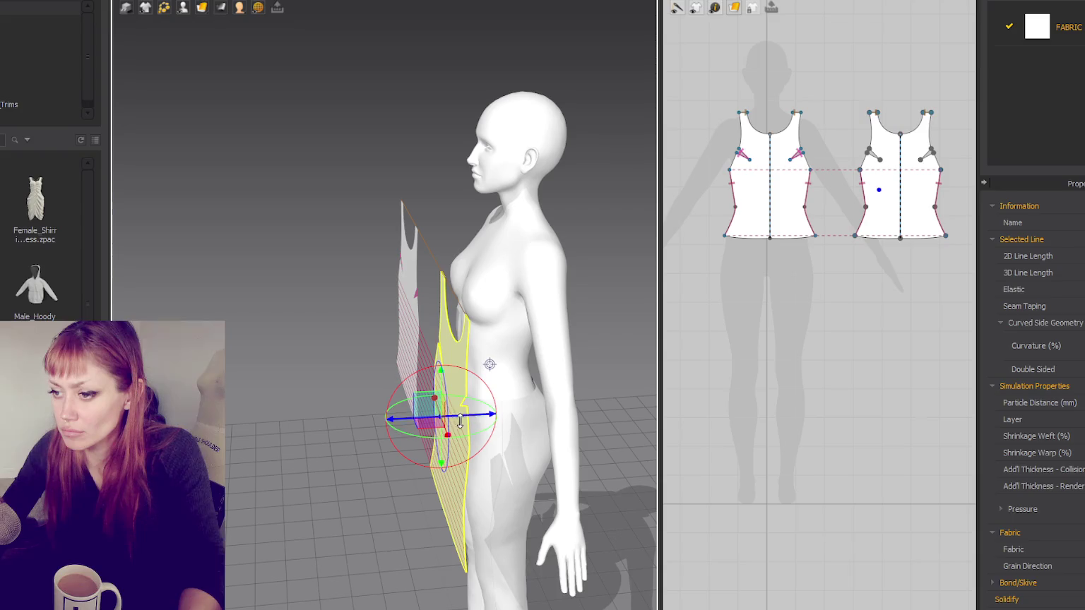
pyautogui.moveTo(487, 415)
pyautogui.mouseDown(button='right')
pyautogui.moveTo(480, 305)
pyautogui.moveTo(372, 277)
pyautogui.mouseUp(button='right')
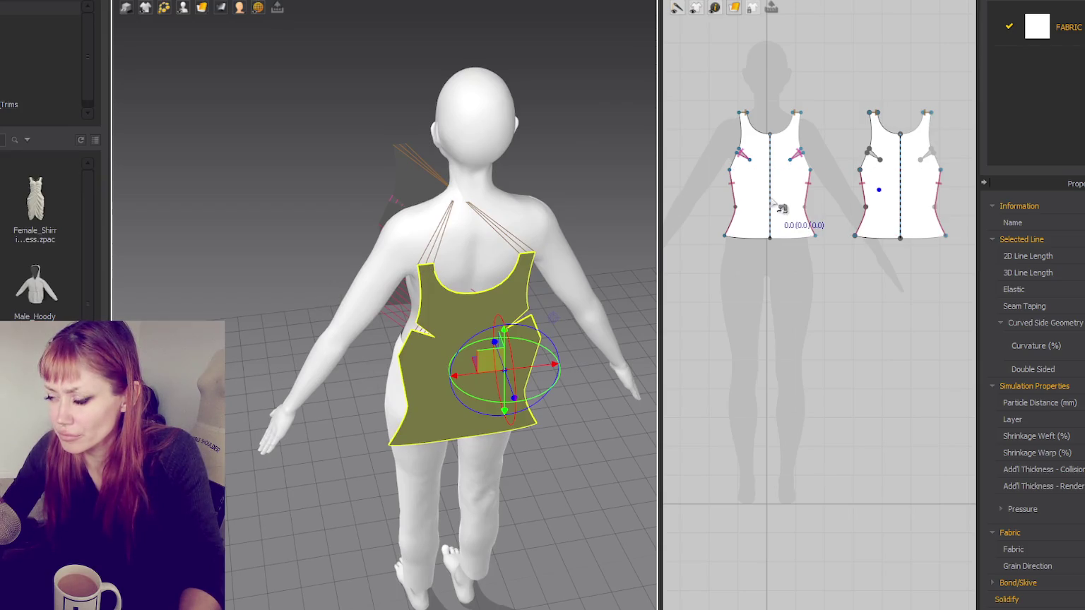
pyautogui.moveTo(658, 258); pyautogui.dragTo(559, 258)
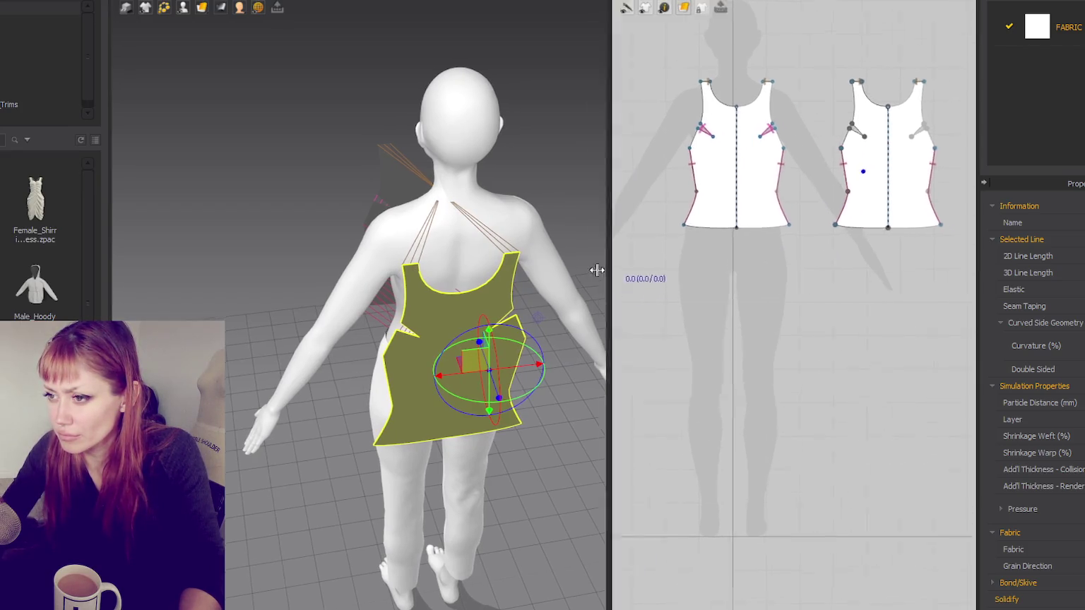
pyautogui.moveTo(466, 404); pyautogui.dragTo(456, 410)
pyautogui.hotkey('ctrl', 'z')
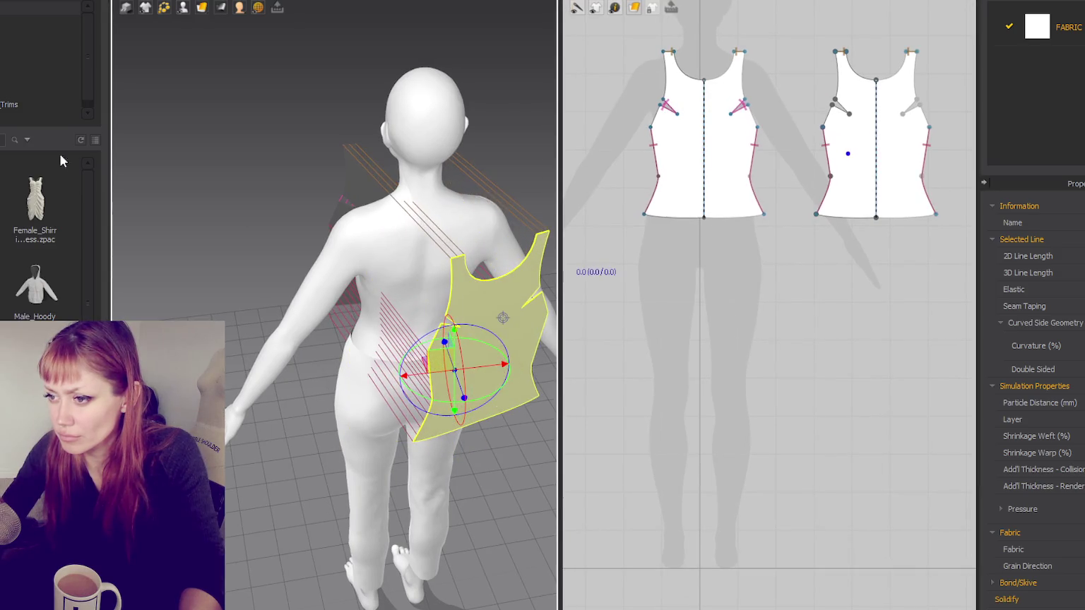
pyautogui.moveTo(494, 360); pyautogui.dragTo(425, 323)
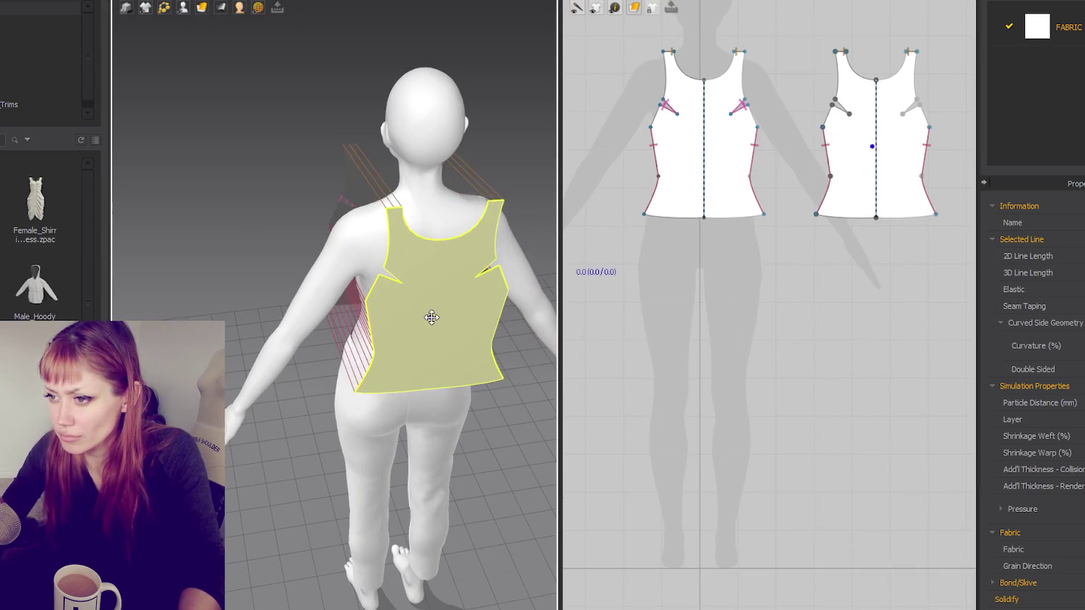
pyautogui.moveTo(426, 322); pyautogui.dragTo(525, 315, button='right')
pyautogui.scroll(3, 371, 257)
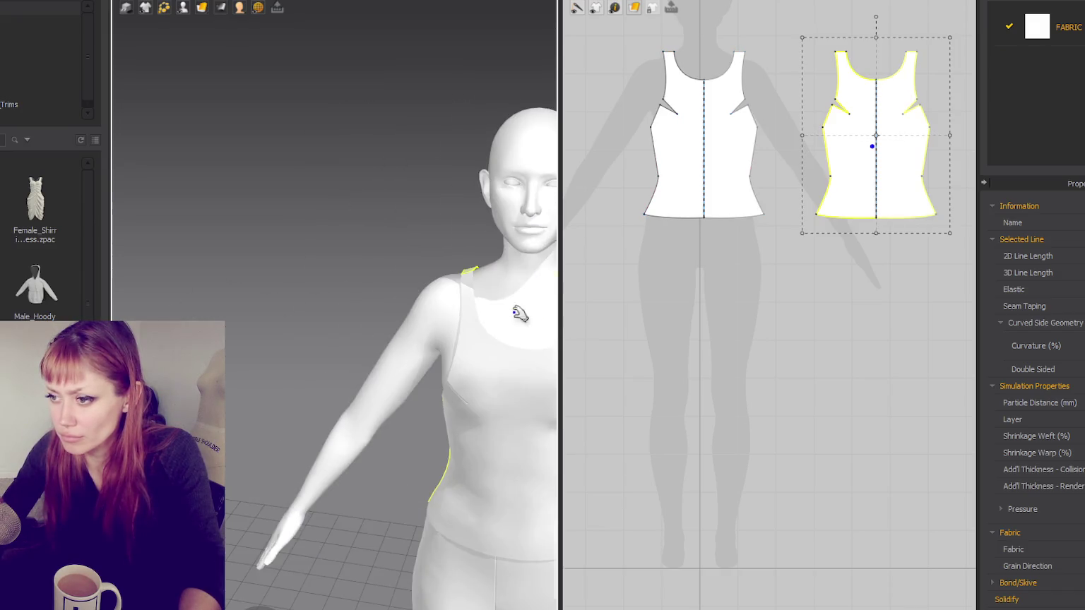
# Step: Delete all overlapping points and remove the underarm darts from the patterns
pyautogui.click(706, 225)
pyautogui.scroll(5, 734, 233)
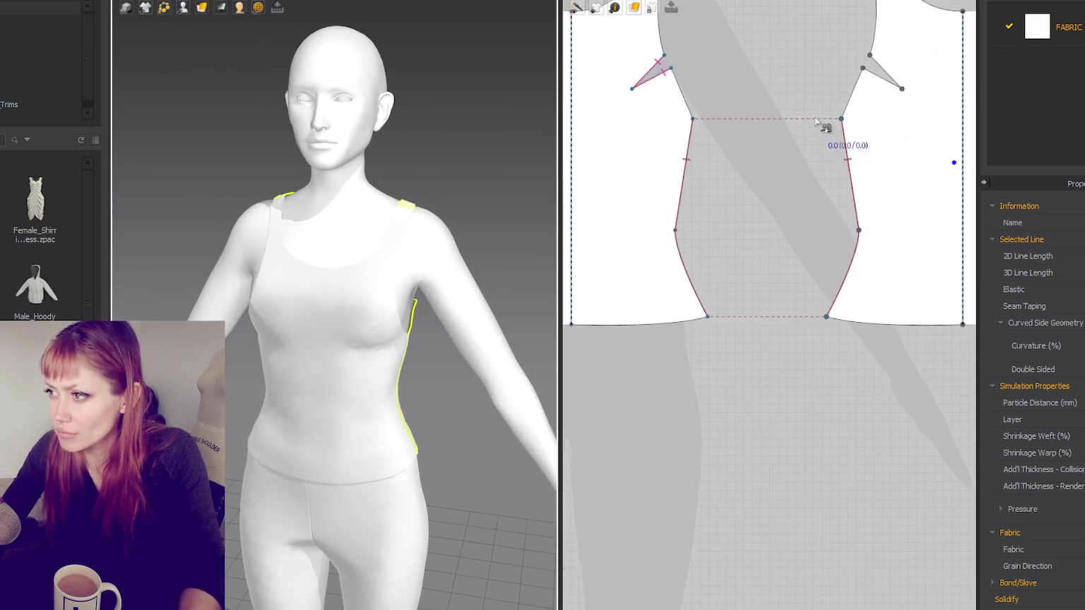
pyautogui.scroll(-1, 770, 226)
pyautogui.rightClick(771, 217)
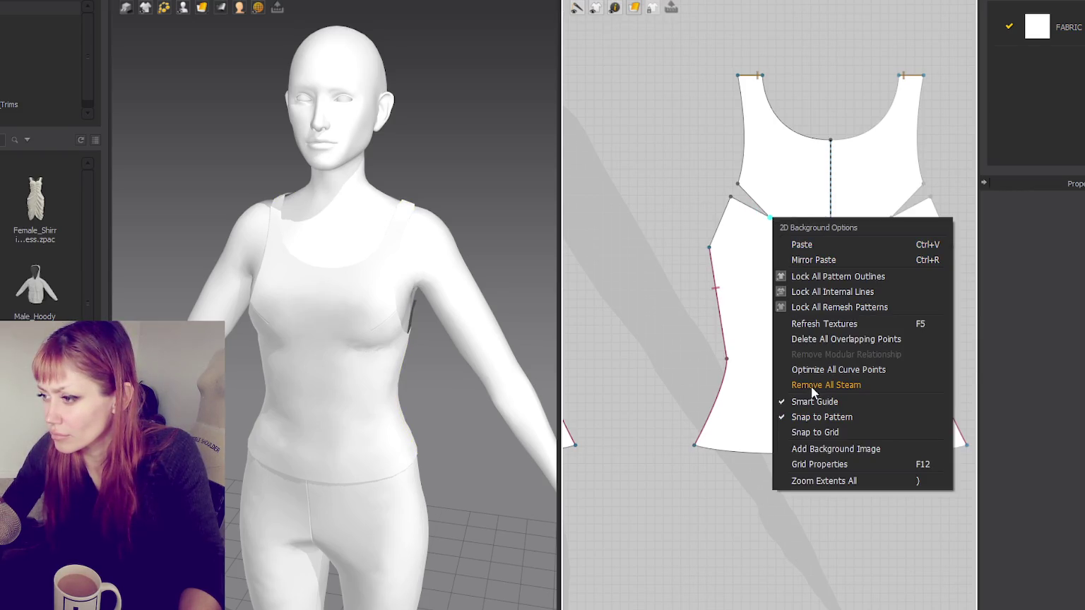
pyautogui.click(797, 339)
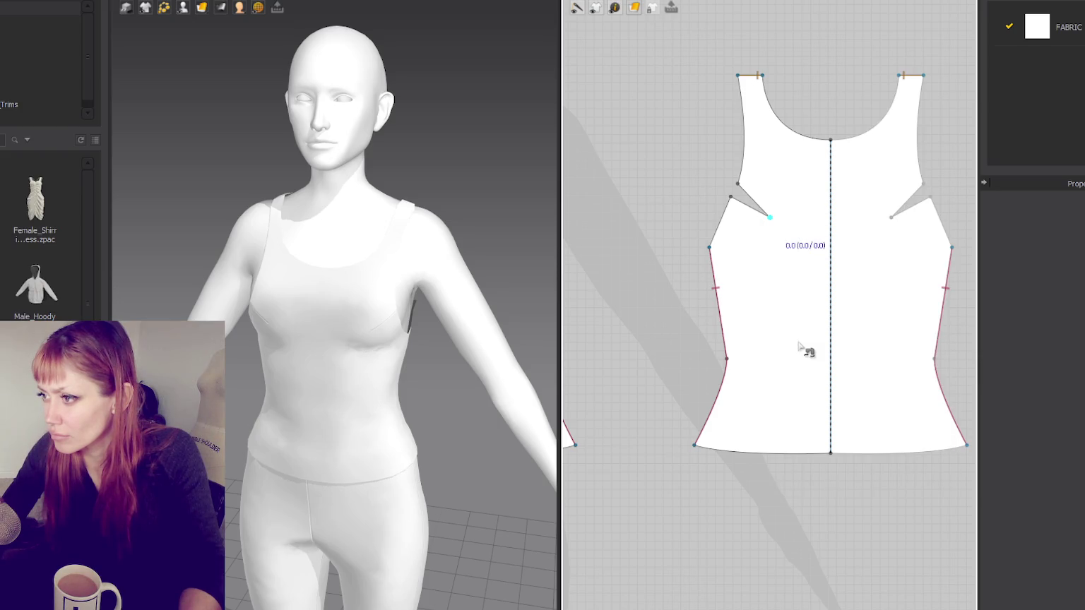
pyautogui.click(790, 242)
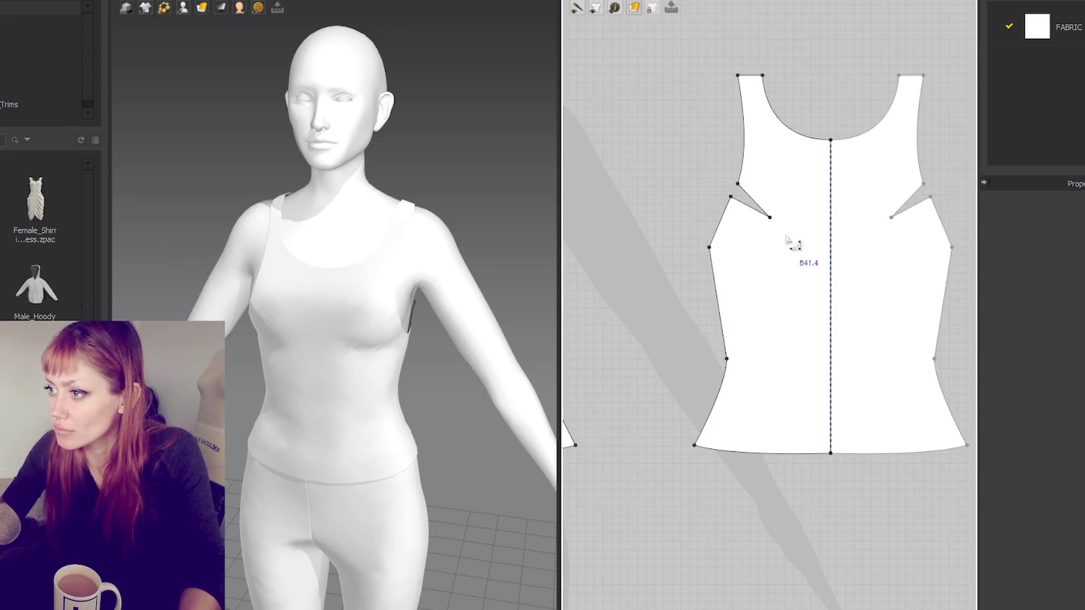
pyautogui.click(771, 215)
pyautogui.press('Delete')
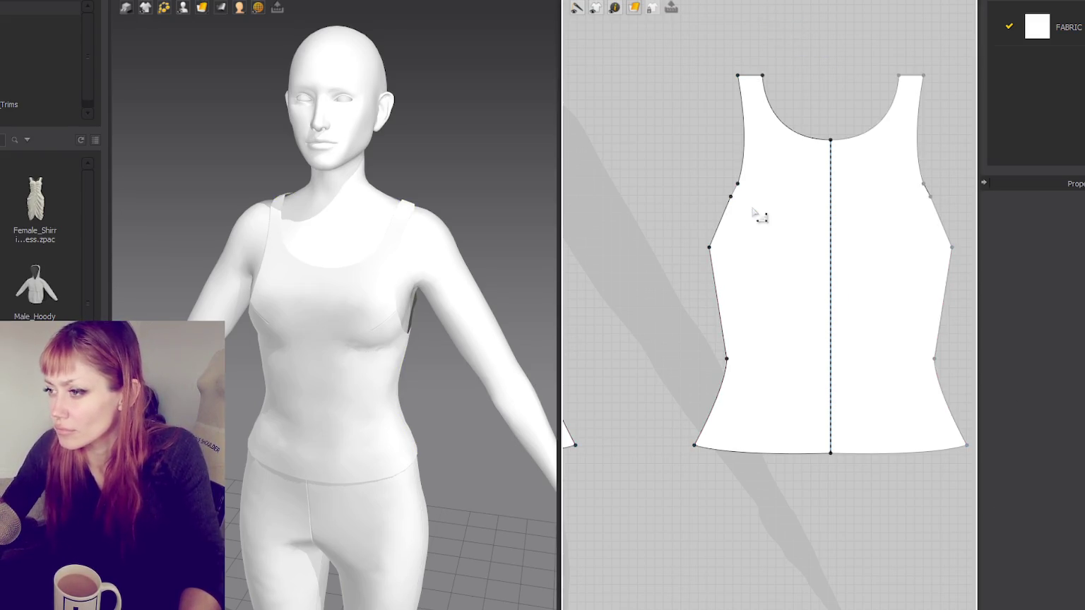
# Step: Delete the extra armhole curve point to straighten the back armholes
pyautogui.click(730, 199)
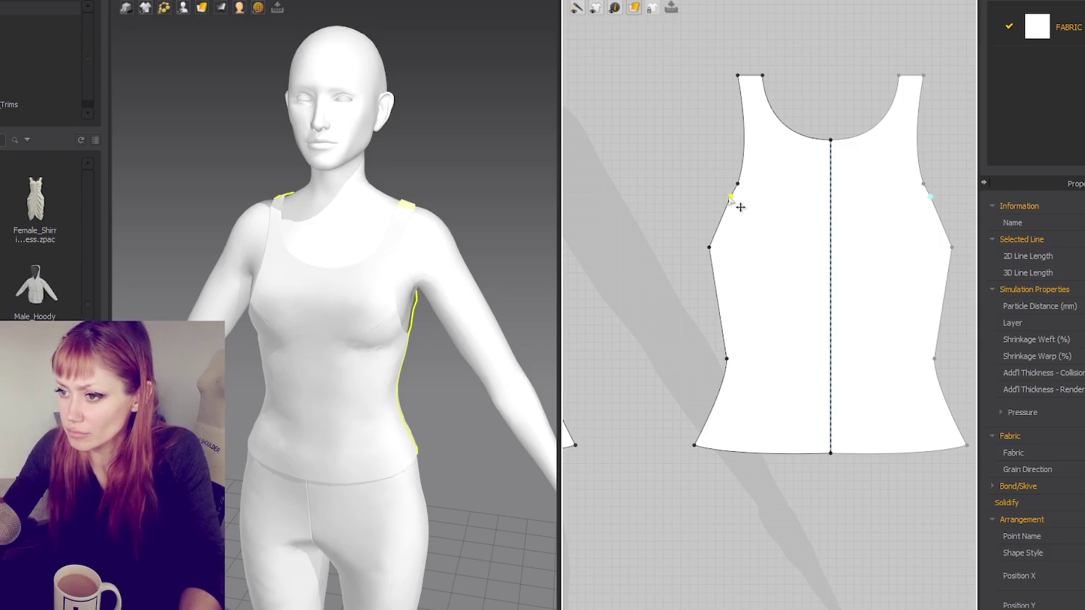
pyautogui.click(588, 322)
pyautogui.moveTo(459, 297); pyautogui.dragTo(137, 288, button='right')
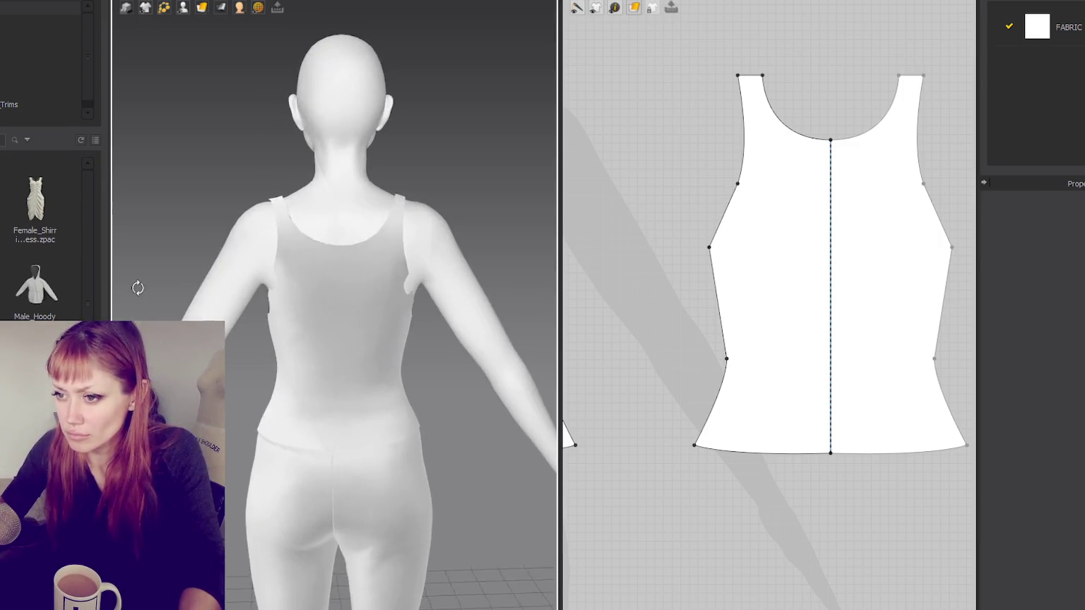
pyautogui.click(737, 183)
pyautogui.press('Delete')
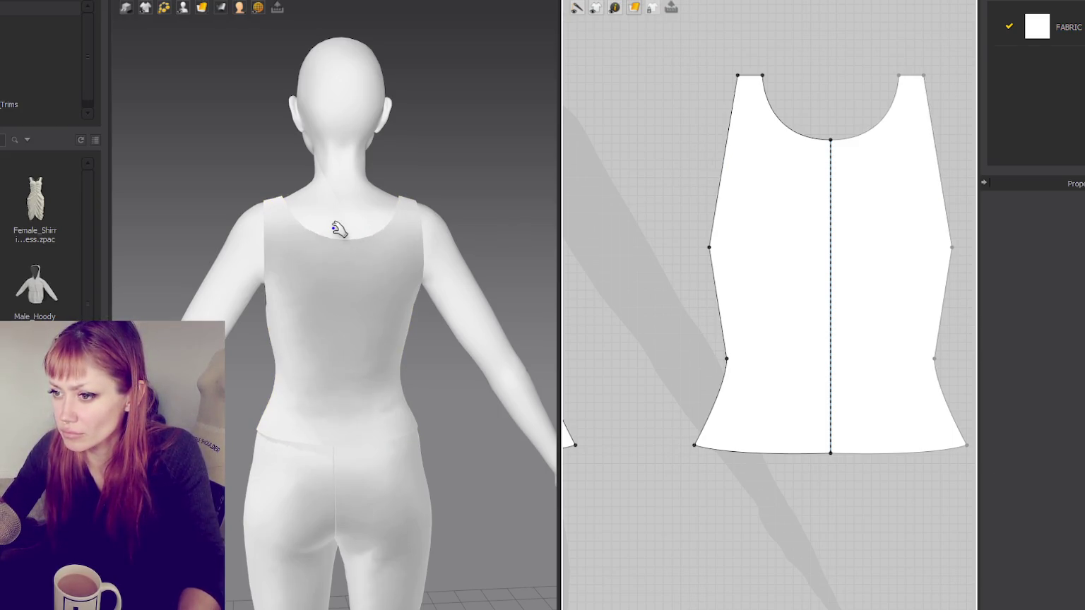
# Step: Raise the back neckline centre and smooth it into a shallow curve
pyautogui.moveTo(830, 140)
pyautogui.mouseDown()
pyautogui.moveTo(835, 82)
pyautogui.moveTo(833, 91)
pyautogui.mouseUp()
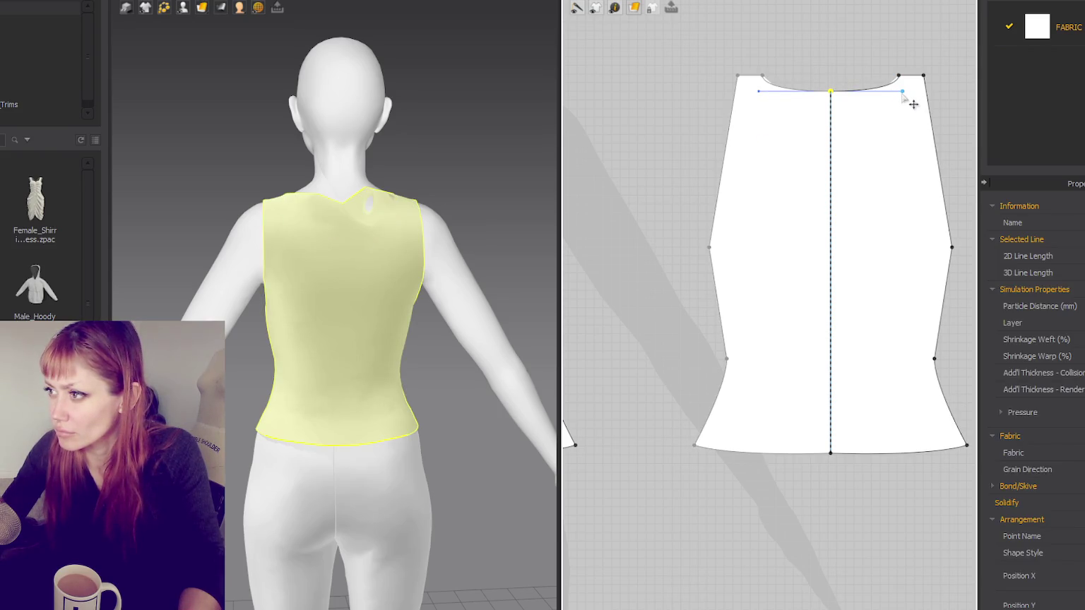
pyautogui.moveTo(880, 104); pyautogui.dragTo(875, 106)
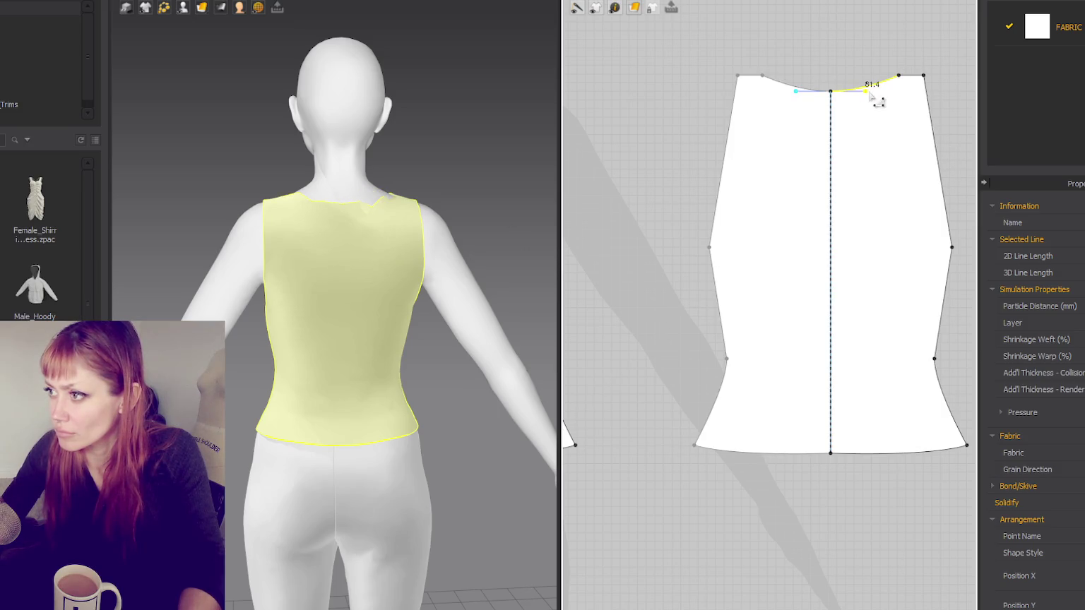
pyautogui.click(890, 103)
pyautogui.click(831, 93)
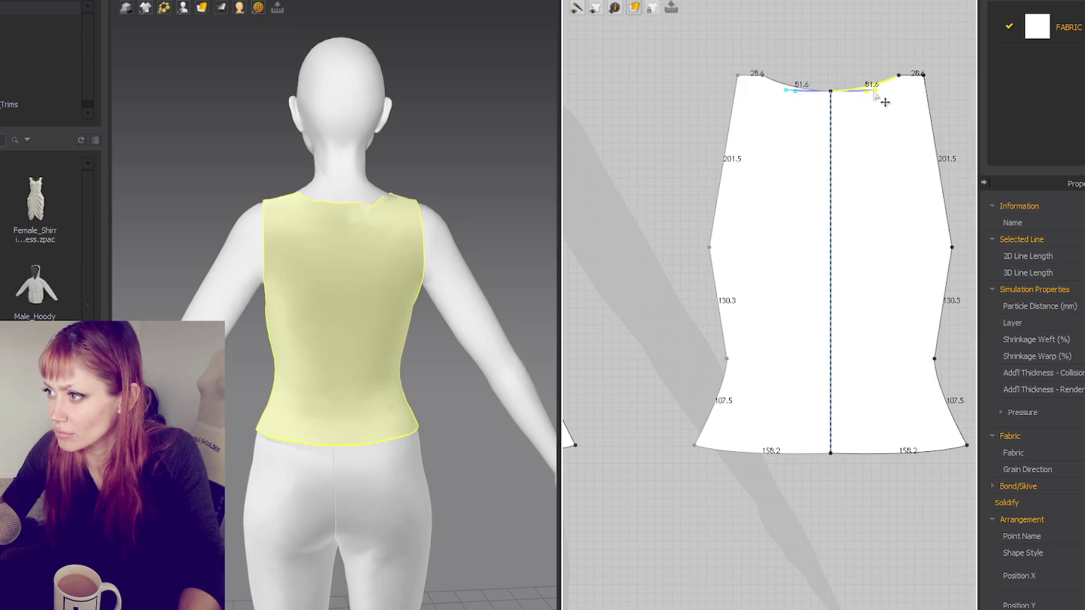
pyautogui.moveTo(884, 103); pyautogui.dragTo(883, 98)
pyautogui.moveTo(124, 293)
pyautogui.mouseDown(button='right')
pyautogui.moveTo(637, 307)
pyautogui.moveTo(460, 305)
pyautogui.moveTo(558, 302)
pyautogui.mouseUp(button='right')
pyautogui.moveTo(690, 303); pyautogui.dragTo(945, 242, button='right')
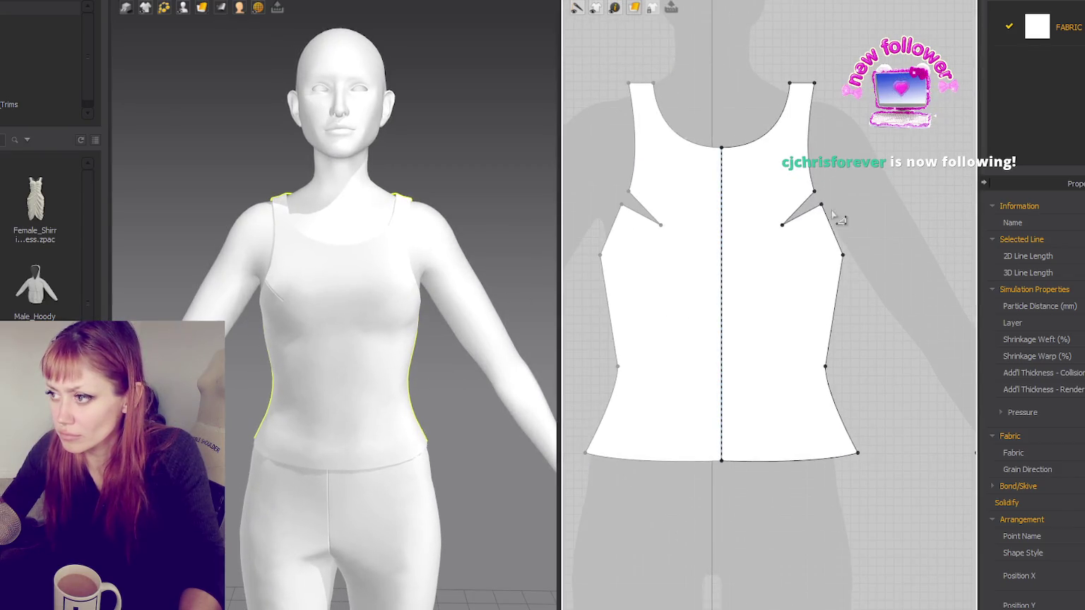
# Step: Drag the front armhole dart point lower so both mirrored darts shift down
pyautogui.click(822, 204)
pyautogui.moveTo(528, 242); pyautogui.dragTo(389, 239, button='right')
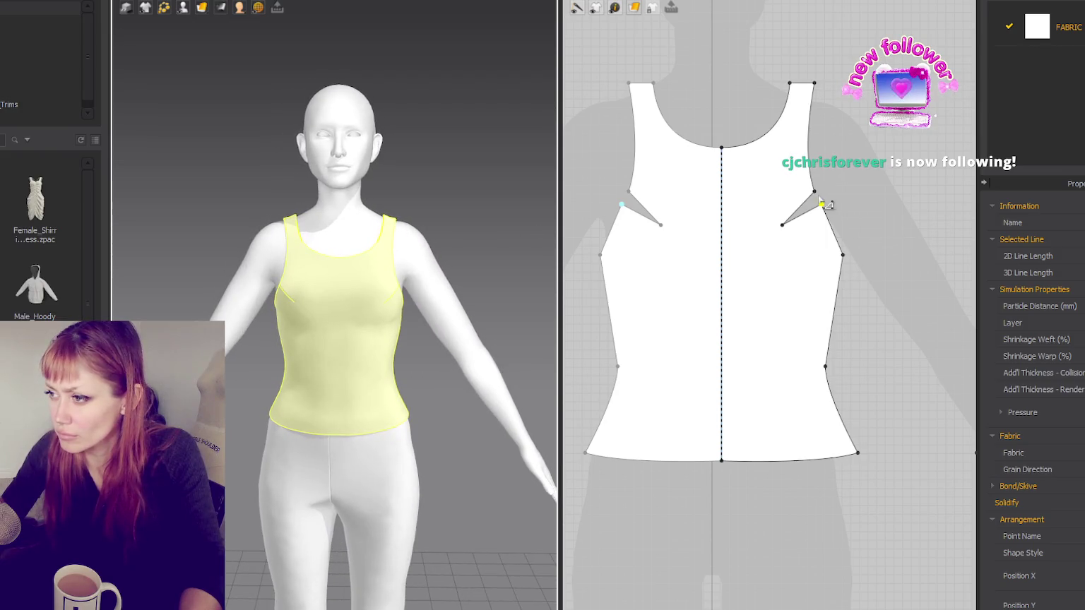
pyautogui.moveTo(824, 209); pyautogui.dragTo(828, 223)
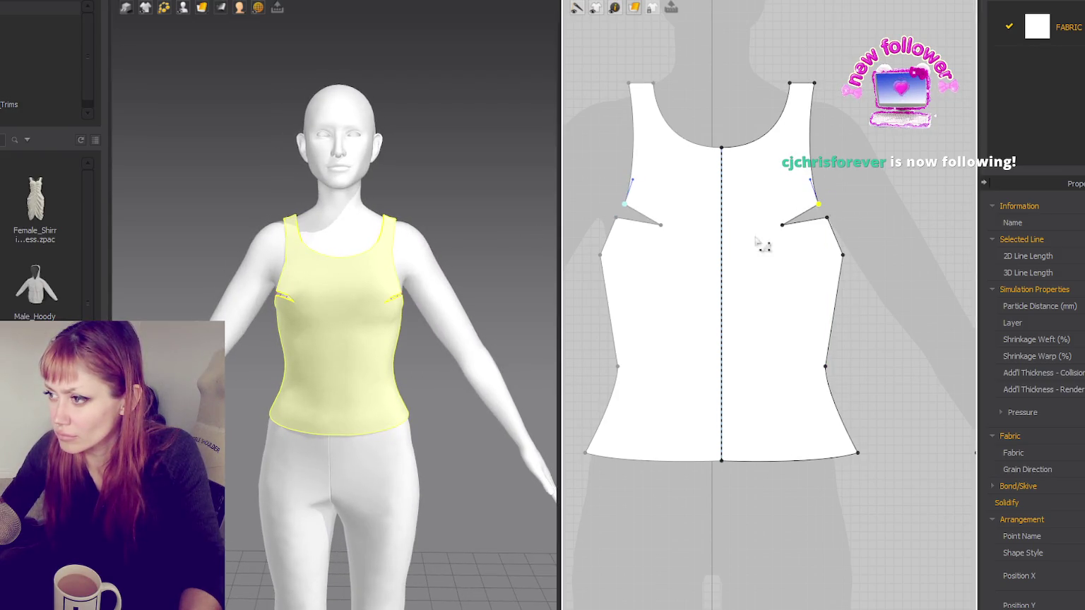
pyautogui.click(793, 227)
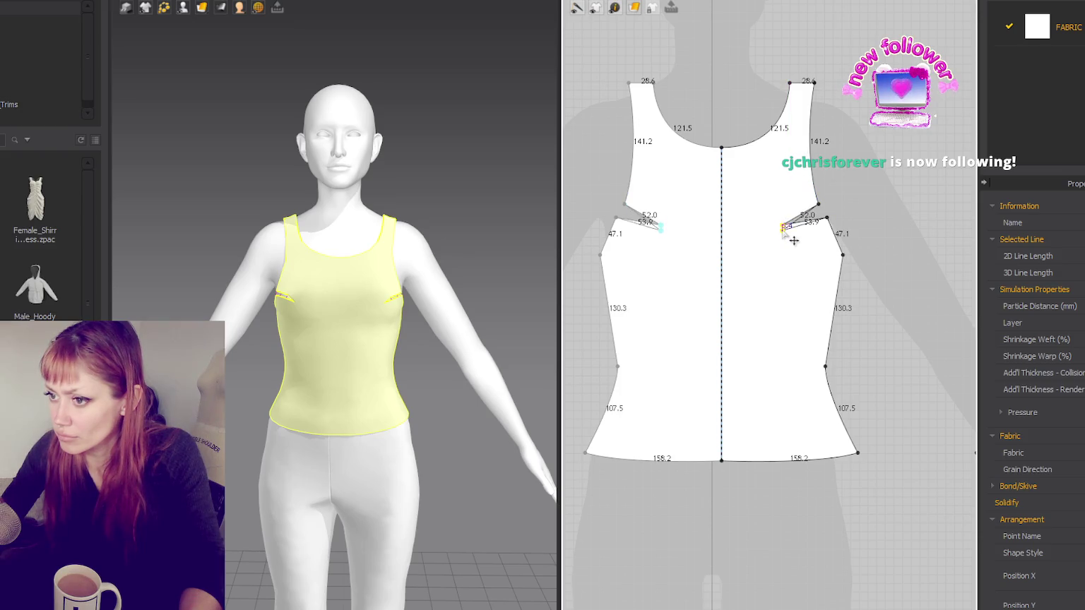
pyautogui.moveTo(463, 244)
pyautogui.mouseDown(button='right')
pyautogui.moveTo(475, 229)
pyautogui.moveTo(430, 243)
pyautogui.moveTo(424, 225)
pyautogui.mouseUp(button='right')
pyautogui.click(475, 229)
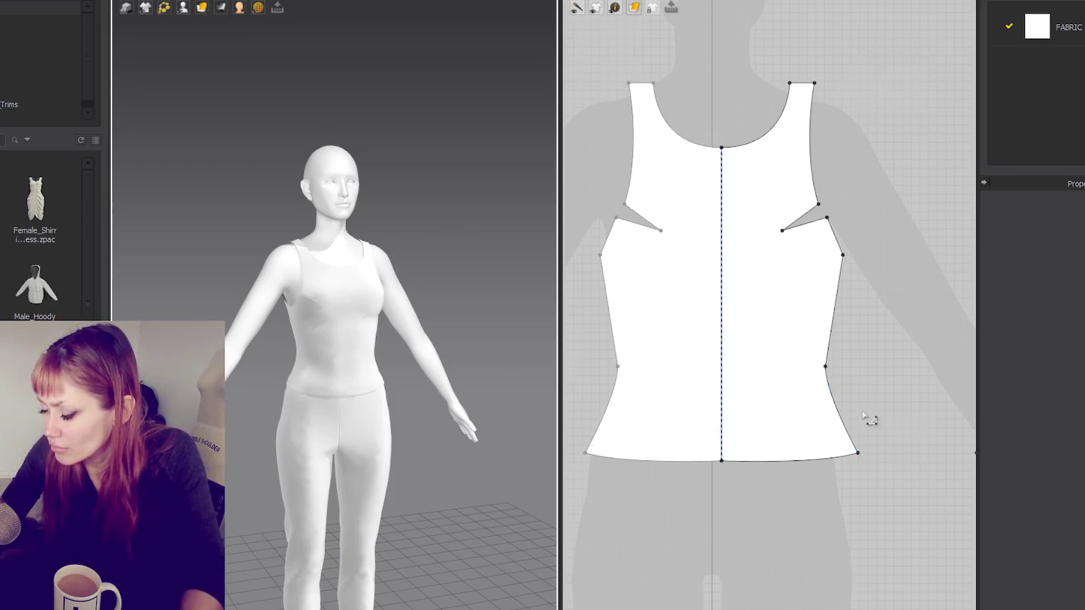
# Step: Check hem and side-seam segment lengths on the front and back pieces
pyautogui.scroll(-5, 868, 418)
pyautogui.click(902, 431)
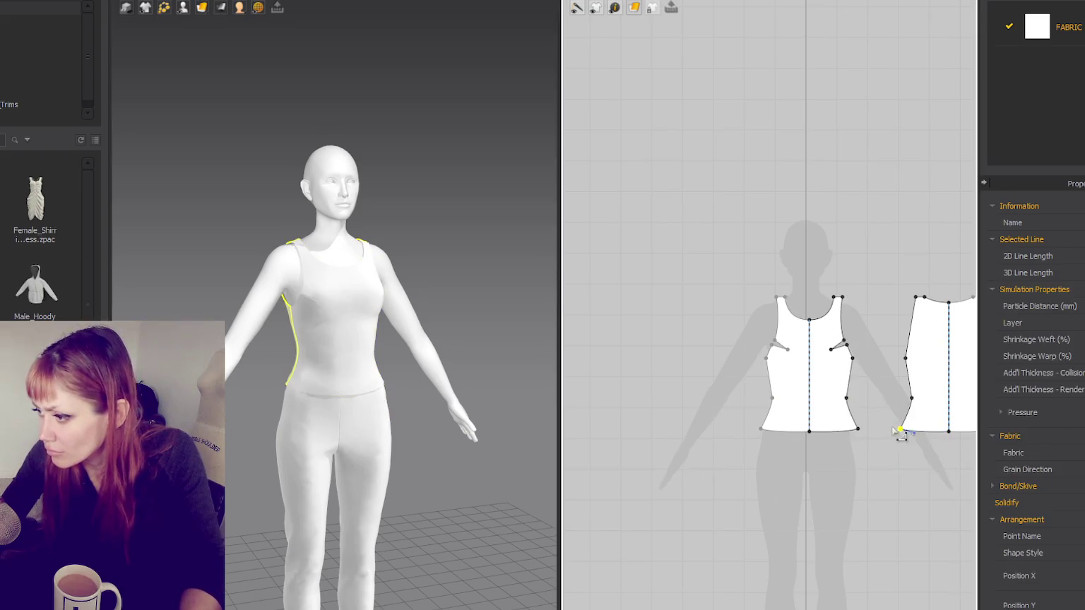
pyautogui.click(860, 430)
pyautogui.click(850, 438)
pyautogui.click(807, 432)
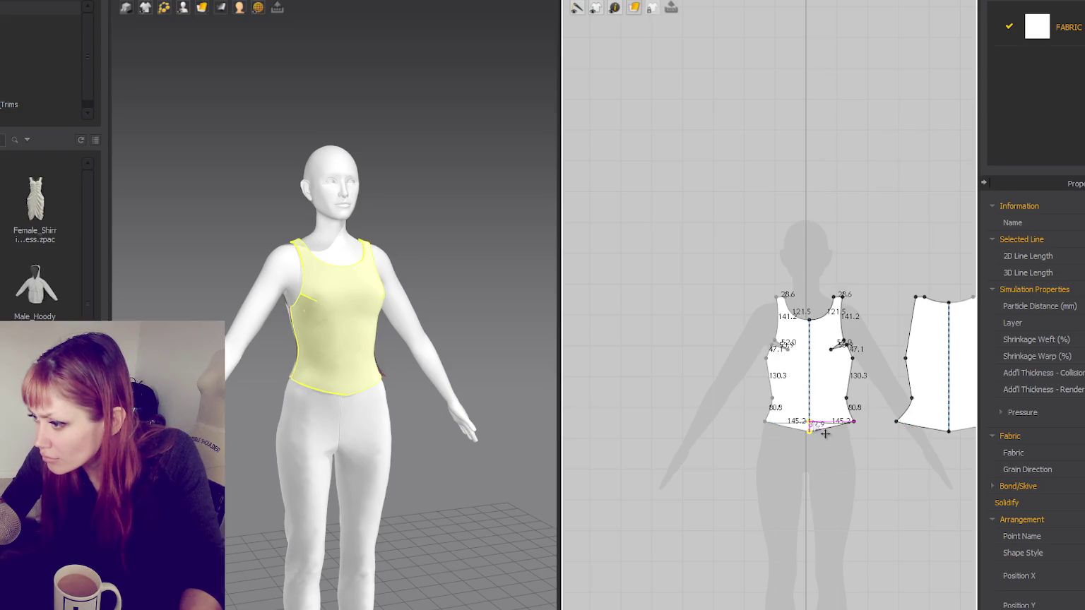
pyautogui.click(949, 431)
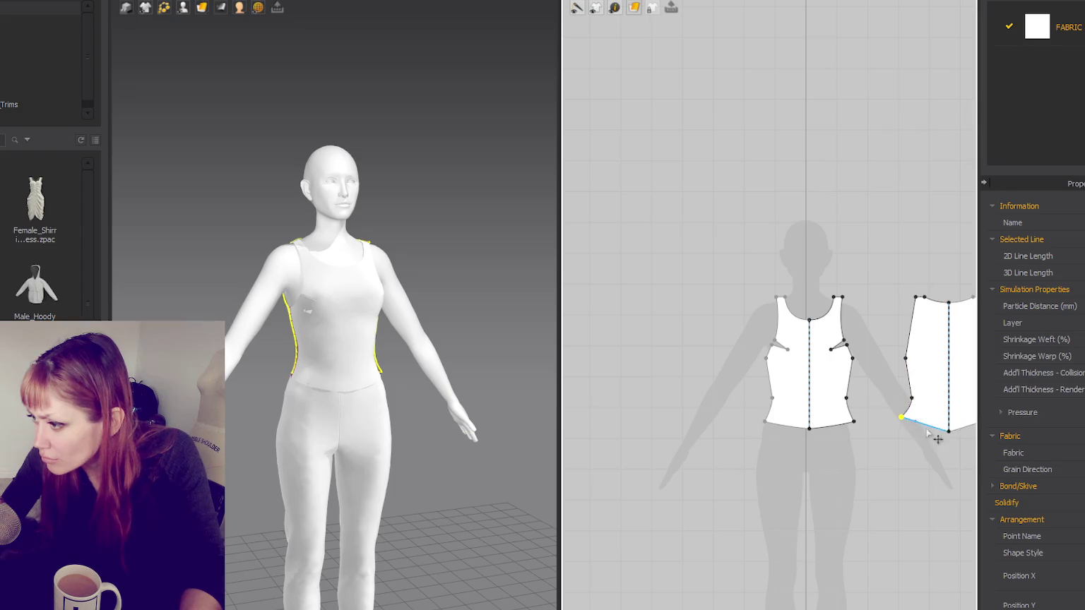
pyautogui.click(959, 435)
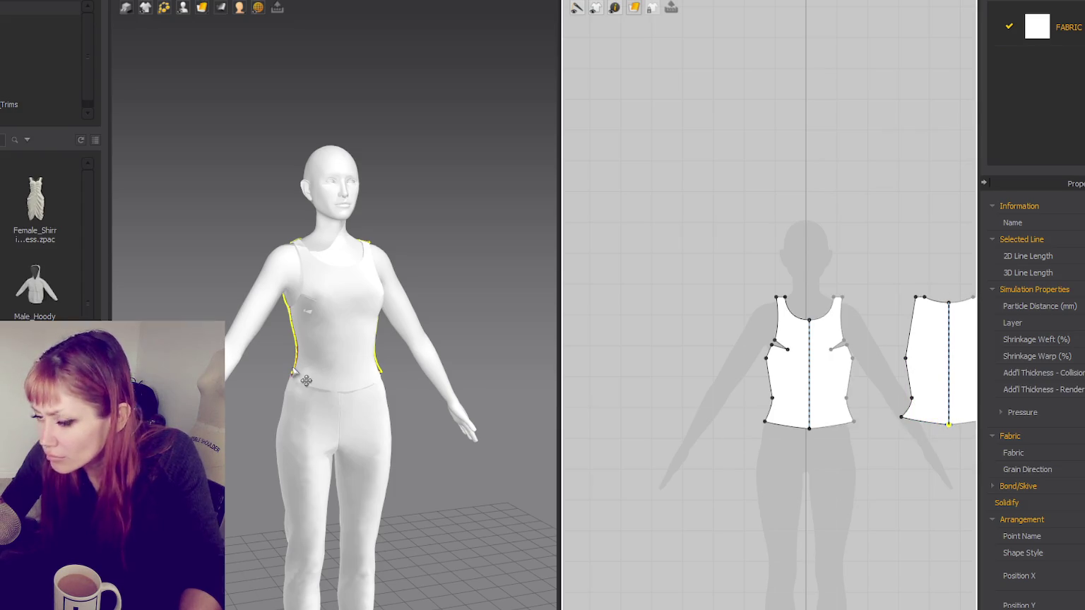
pyautogui.scroll(-3, 398, 416)
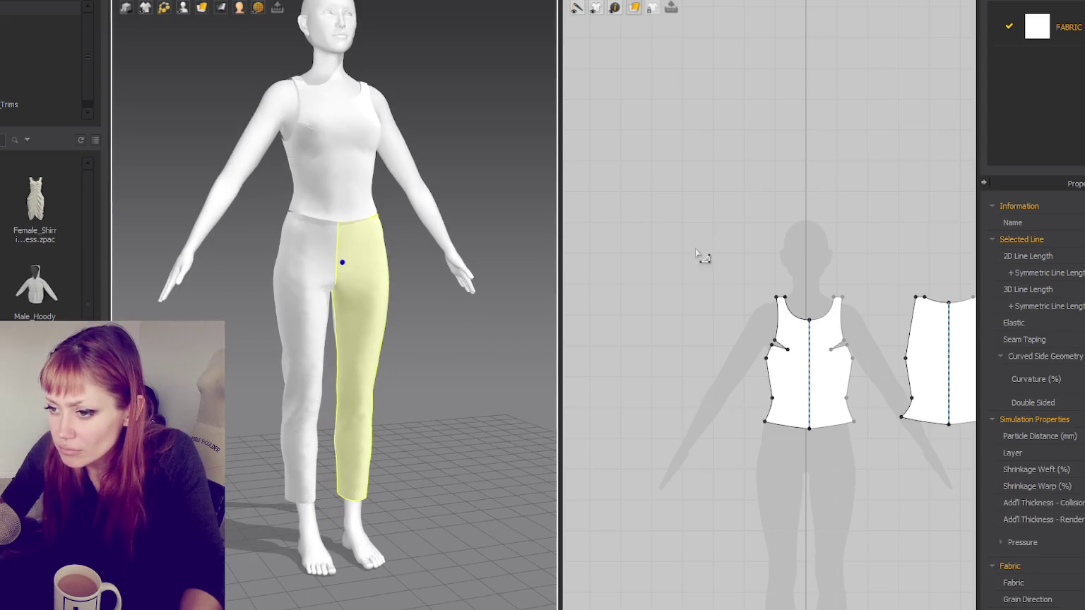
# Step: Box-select the waist lines across all pants pieces and drag them slightly lower
pyautogui.scroll(-3, 702, 256)
pyautogui.moveTo(633, 402); pyautogui.dragTo(932, 454)
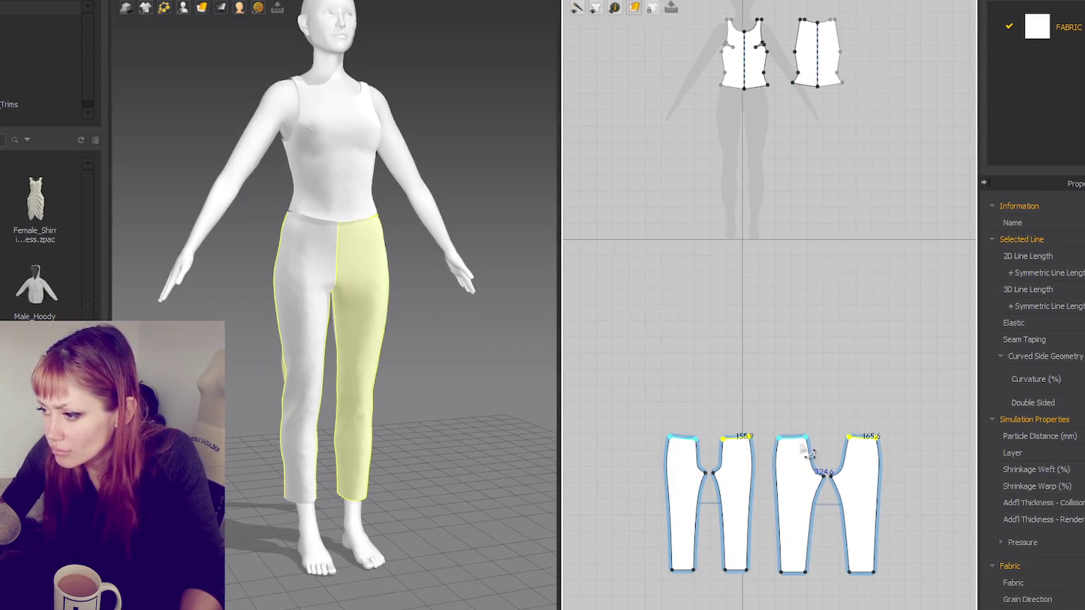
pyautogui.moveTo(937, 409); pyautogui.dragTo(812, 424)
pyautogui.moveTo(559, 450); pyautogui.dragTo(560, 451)
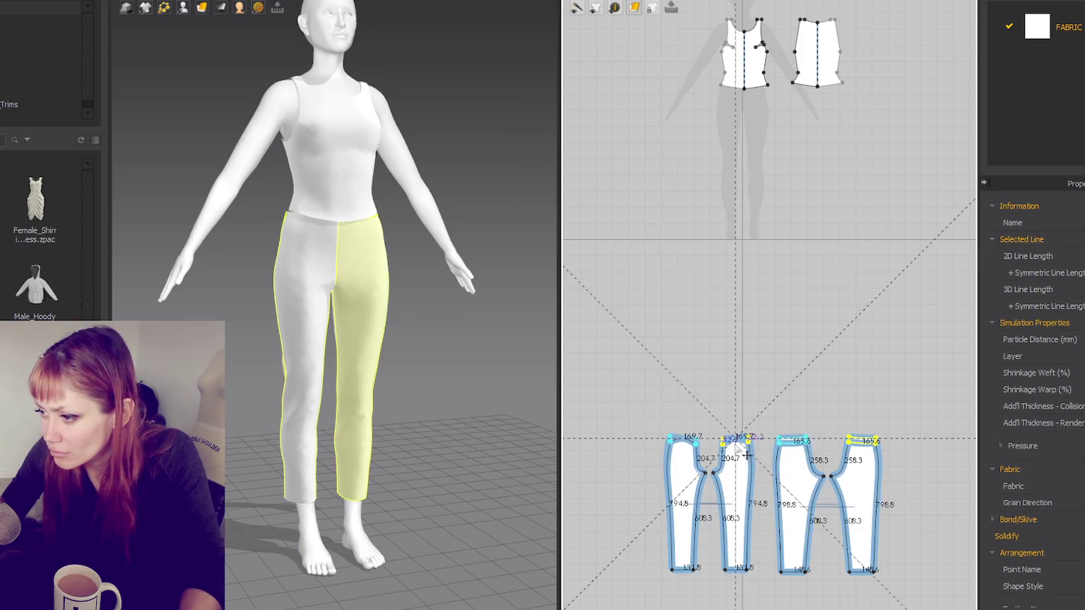
pyautogui.moveTo(747, 456); pyautogui.dragTo(800, 457)
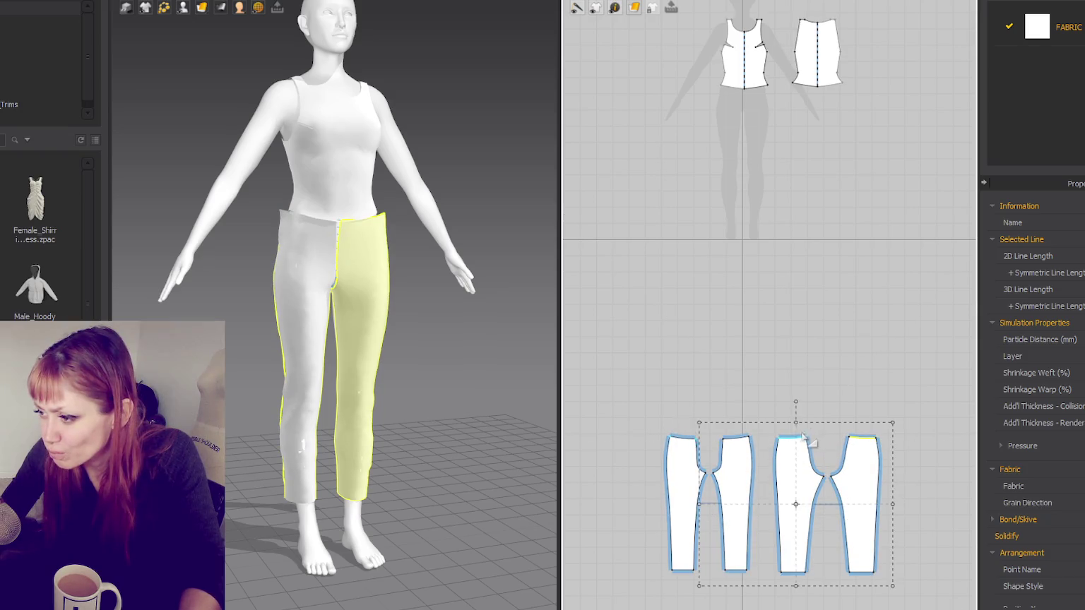
pyautogui.moveTo(583, 376); pyautogui.dragTo(884, 459)
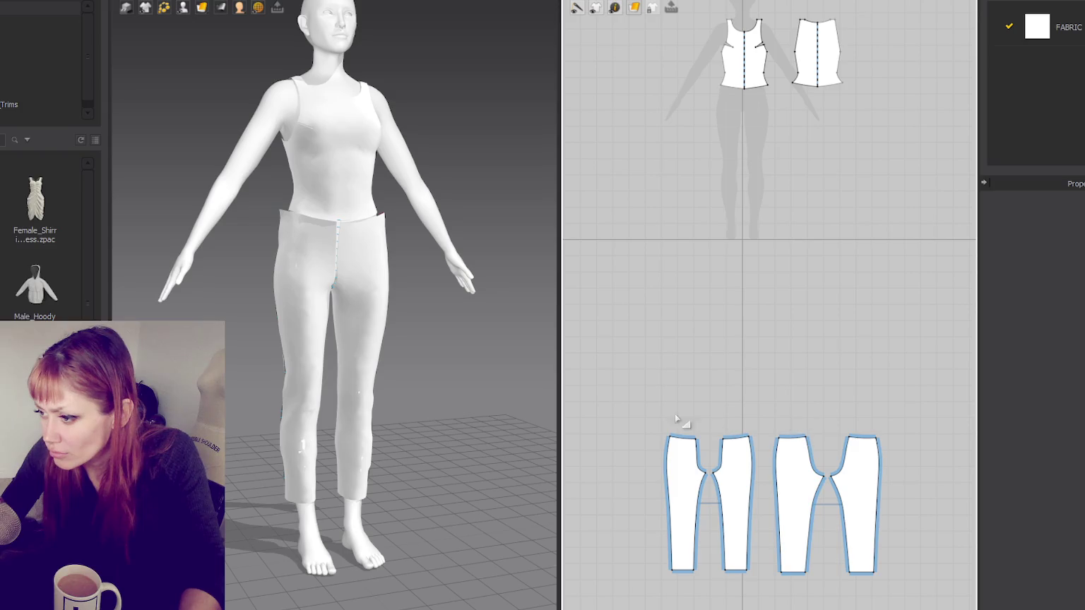
pyautogui.moveTo(673, 411)
pyautogui.mouseDown()
pyautogui.moveTo(828, 442)
pyautogui.moveTo(799, 454)
pyautogui.mouseUp()
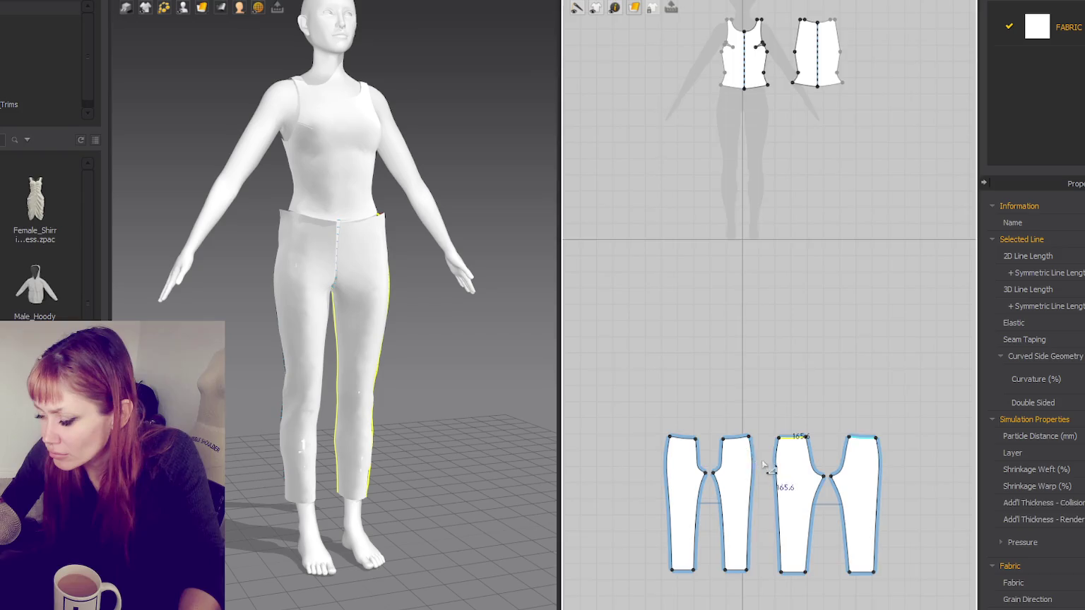
pyautogui.scroll(2, 761, 462)
pyautogui.moveTo(943, 393); pyautogui.dragTo(632, 445)
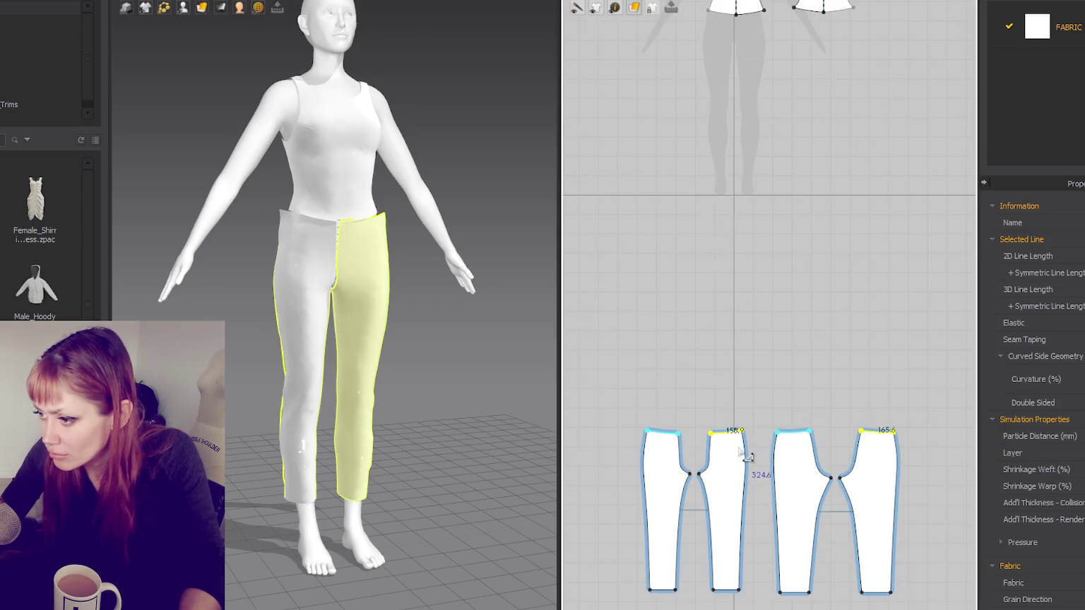
pyautogui.moveTo(735, 444); pyautogui.dragTo(737, 447)
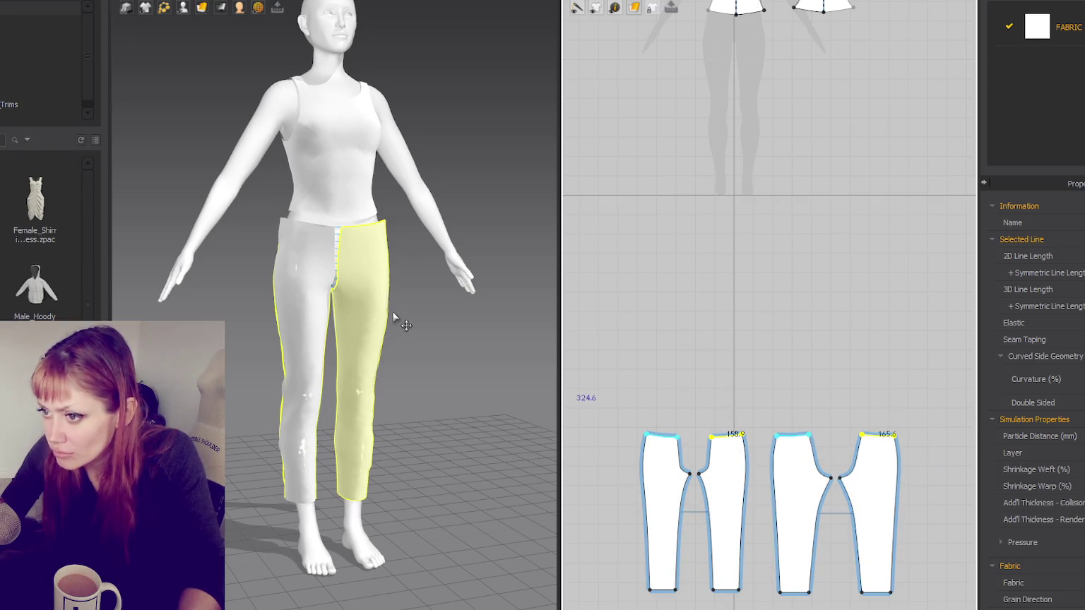
# Step: Orbit the 3D view to check the lowered pants on the full avatar
pyautogui.moveTo(395, 322)
pyautogui.mouseDown(button='right')
pyautogui.moveTo(344, 277)
pyautogui.moveTo(376, 274)
pyautogui.mouseUp(button='right')
pyautogui.scroll(3, 355, 325)
pyautogui.scroll(-3, 419, 242)
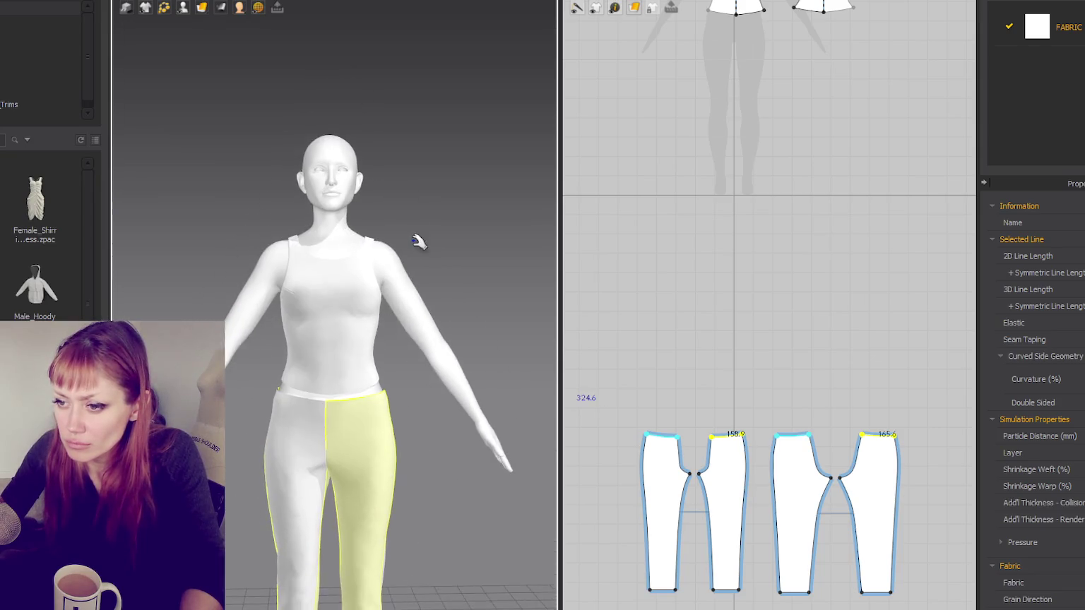
pyautogui.moveTo(419, 242); pyautogui.dragTo(424, 264, button='right')
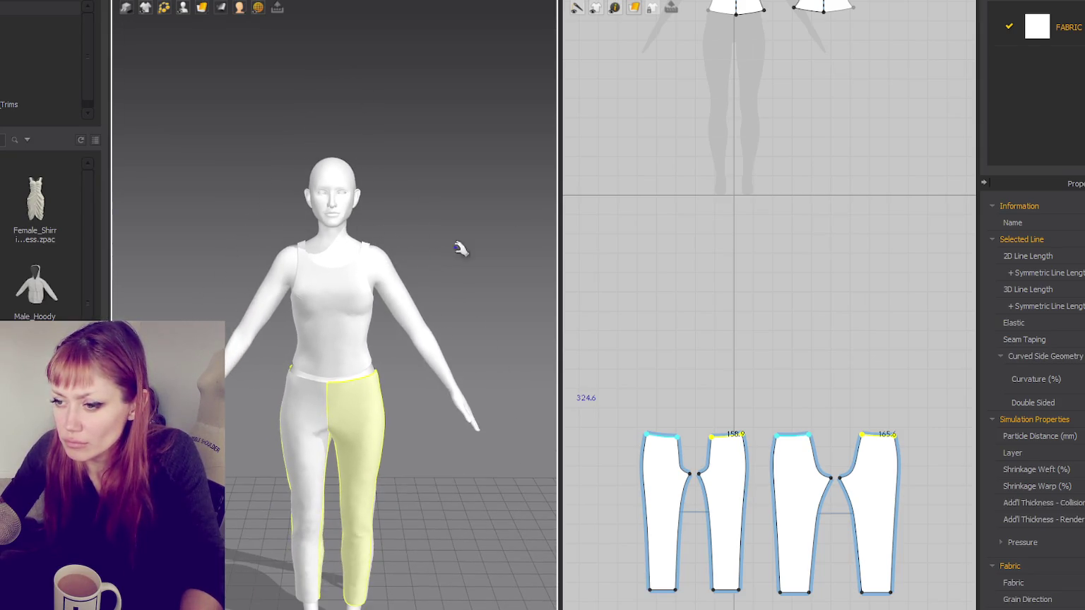
pyautogui.click(803, 186)
pyautogui.scroll(-3, 777, 212)
pyautogui.scroll(5, 742, 205)
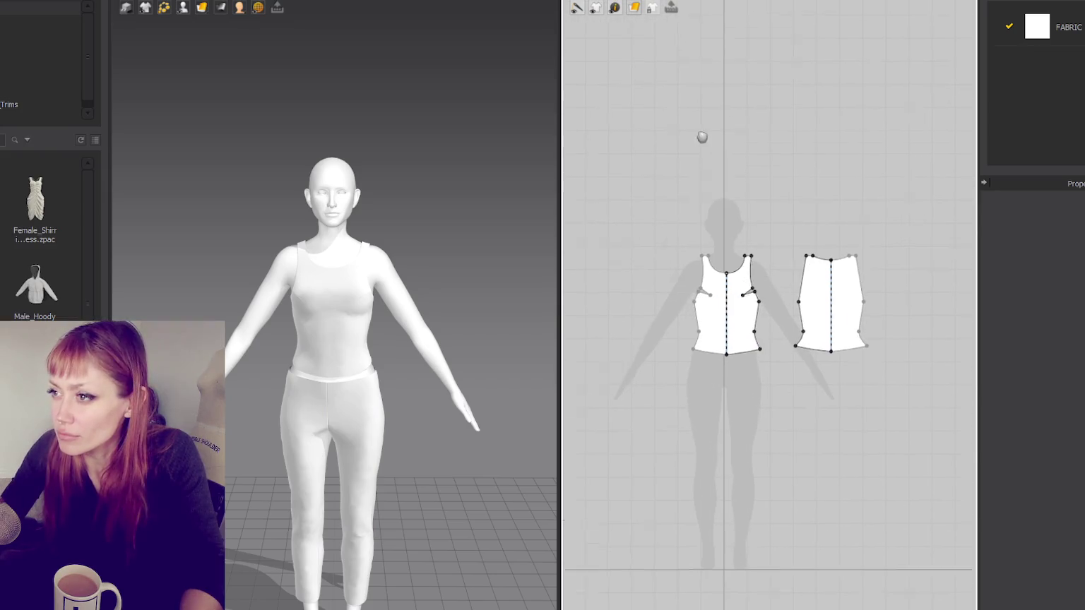
pyautogui.scroll(3, 701, 137)
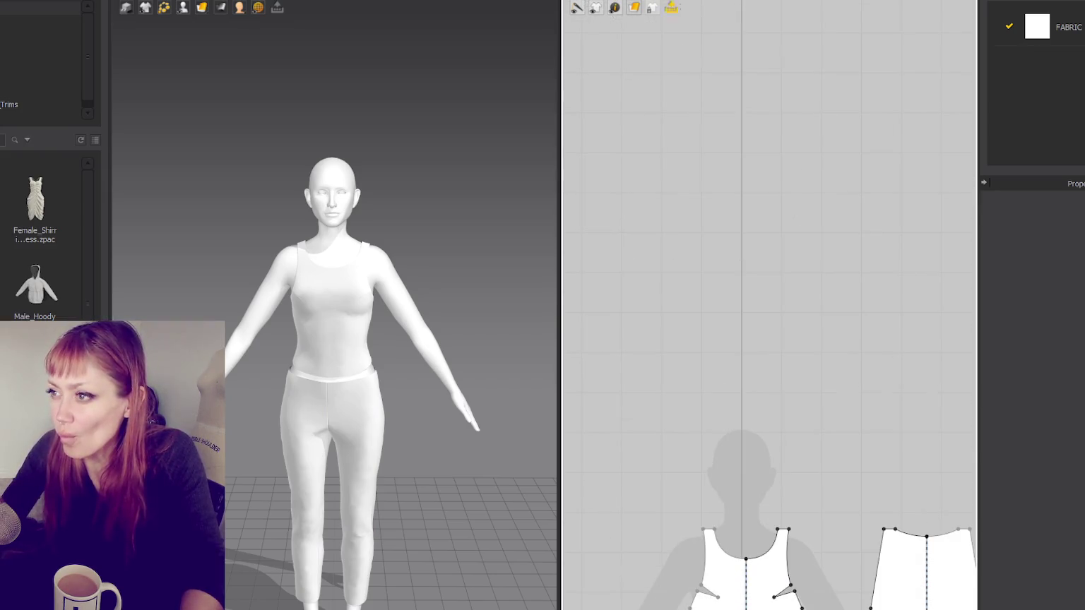
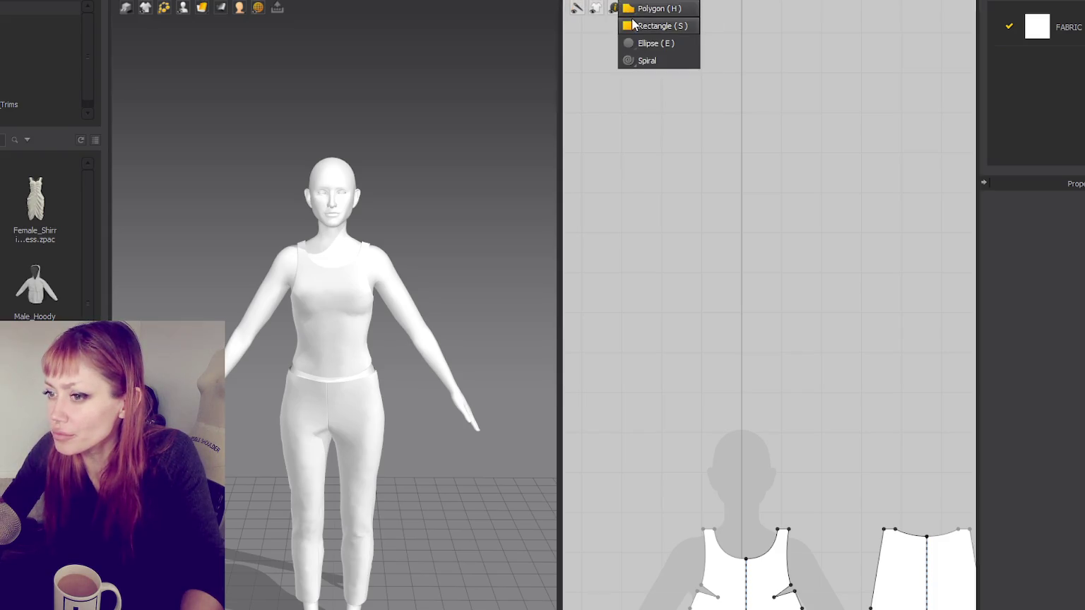
# Step: Select the front and back top pattern pieces and copy-paste them with Ctrl+V
pyautogui.click(633, 26)
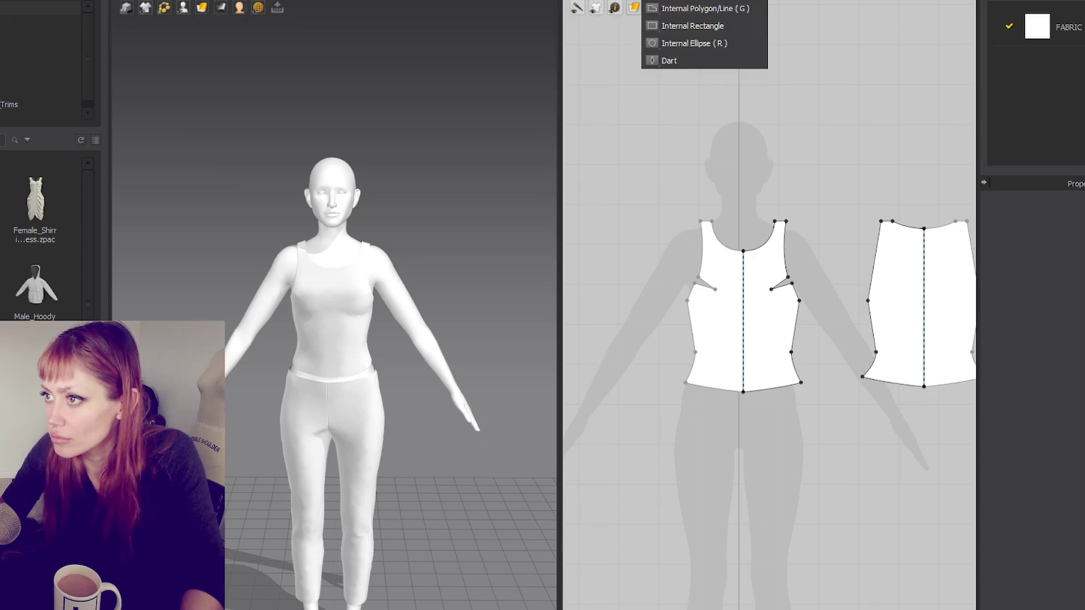
pyautogui.click(695, 8)
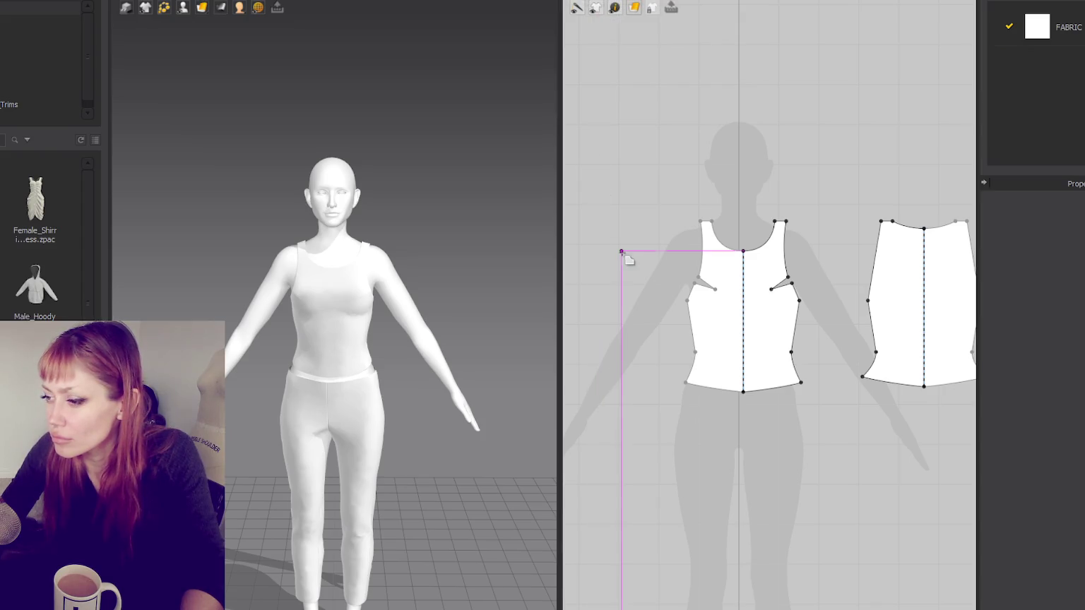
pyautogui.click(647, 220)
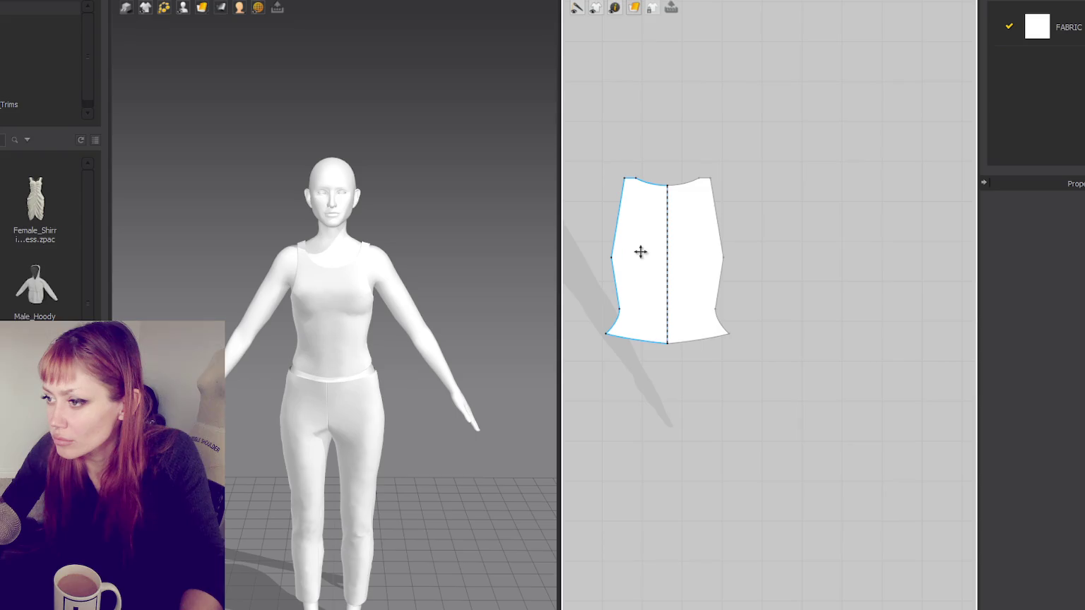
pyautogui.click(640, 252)
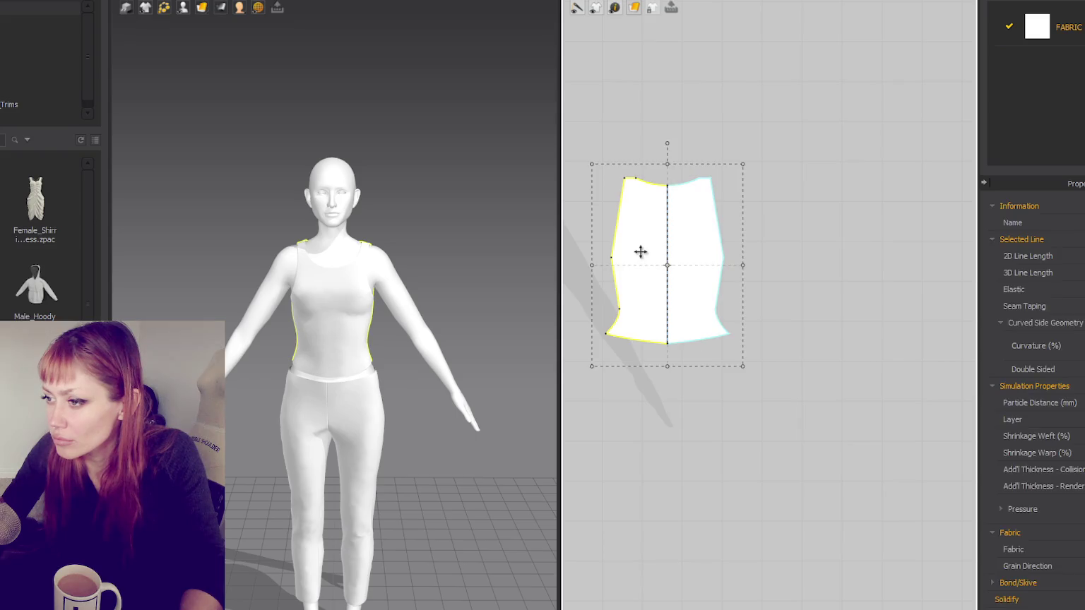
pyautogui.scroll(-5, 665, 237)
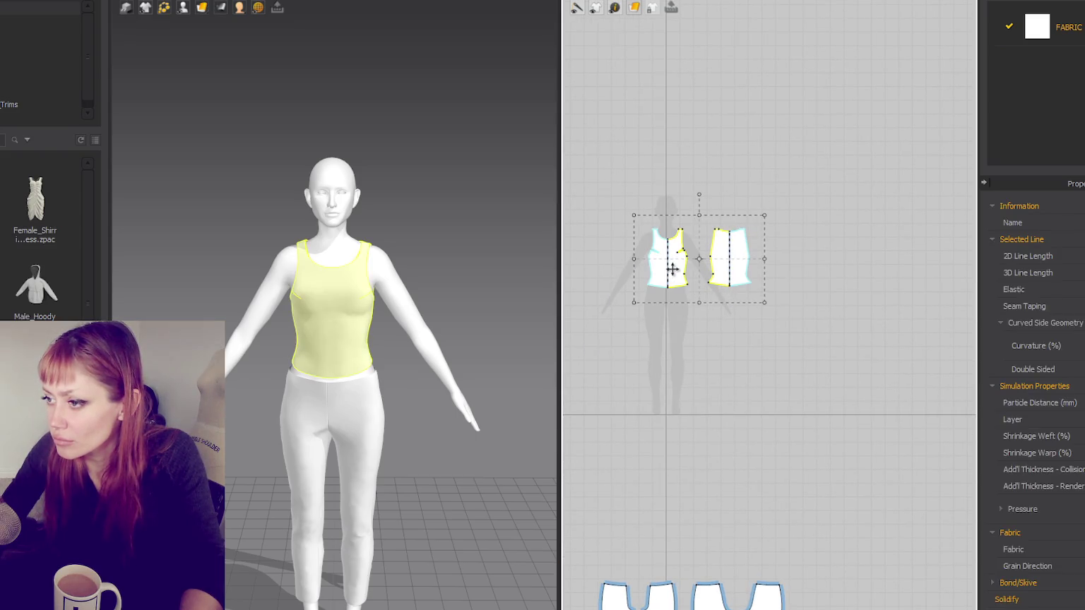
pyautogui.hotkey('ctrl', 'v')
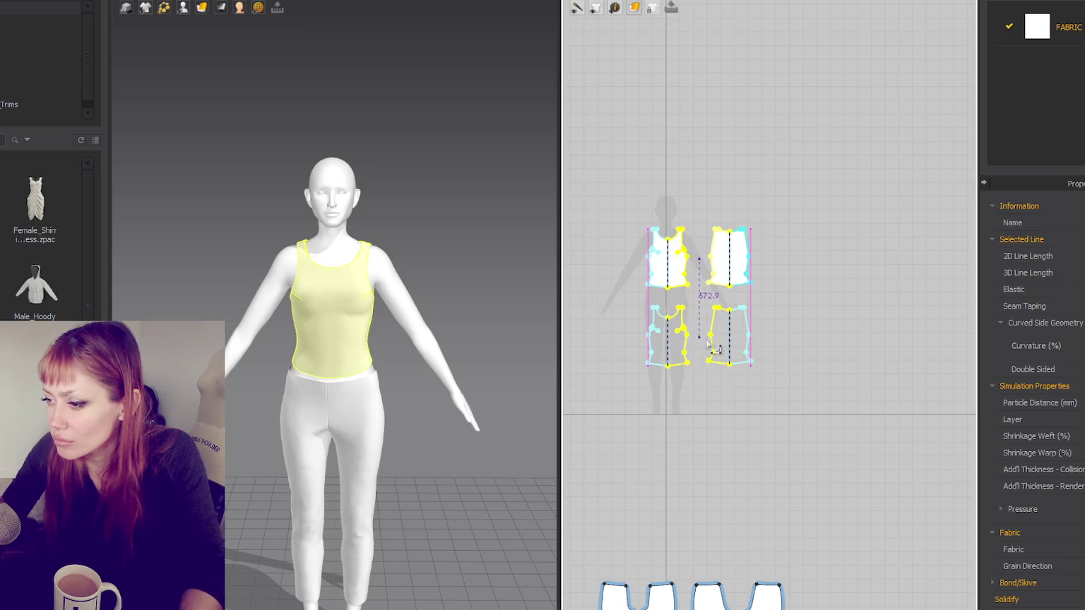
# Step: Place the duplicated back and front pieces beside the original pieces
pyautogui.click(706, 344)
pyautogui.moveTo(727, 339); pyautogui.dragTo(781, 262)
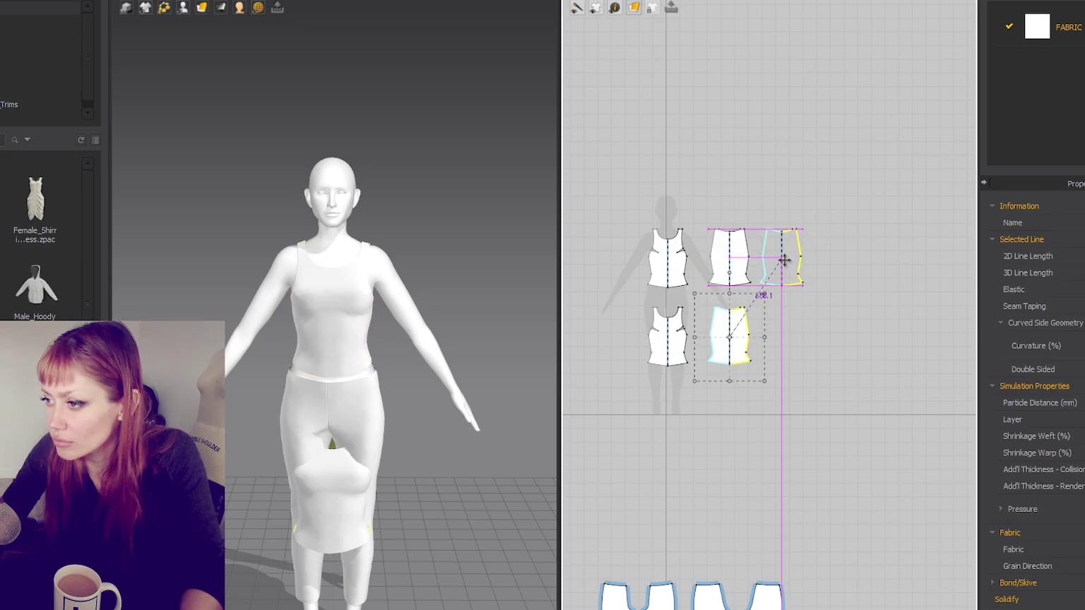
pyautogui.scroll(5, 823, 261)
pyautogui.scroll(-5, 777, 282)
pyautogui.moveTo(628, 368); pyautogui.dragTo(583, 297)
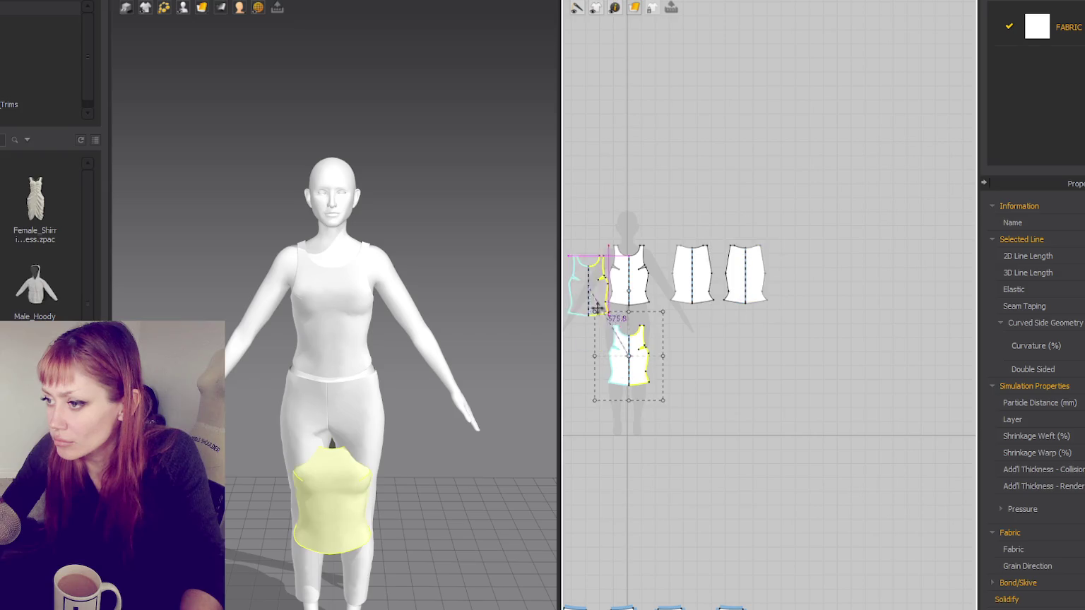
pyautogui.scroll(5, 632, 281)
pyautogui.scroll(2, 707, 276)
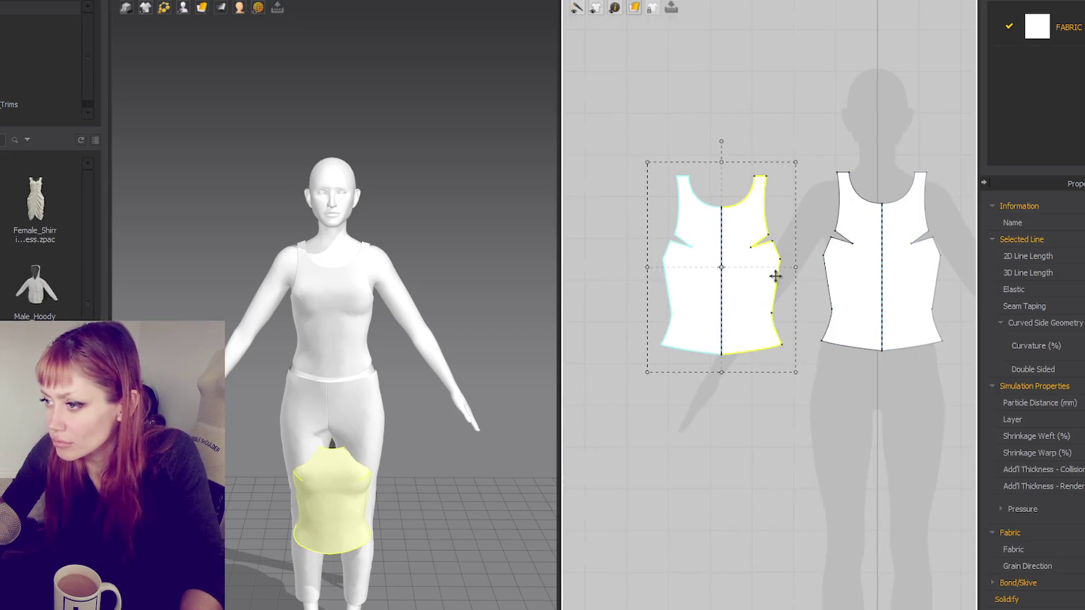
# Step: Split the copied front piece in two along its centre line
pyautogui.press('z')
pyautogui.rightClick(721, 290)
pyautogui.click(739, 315)
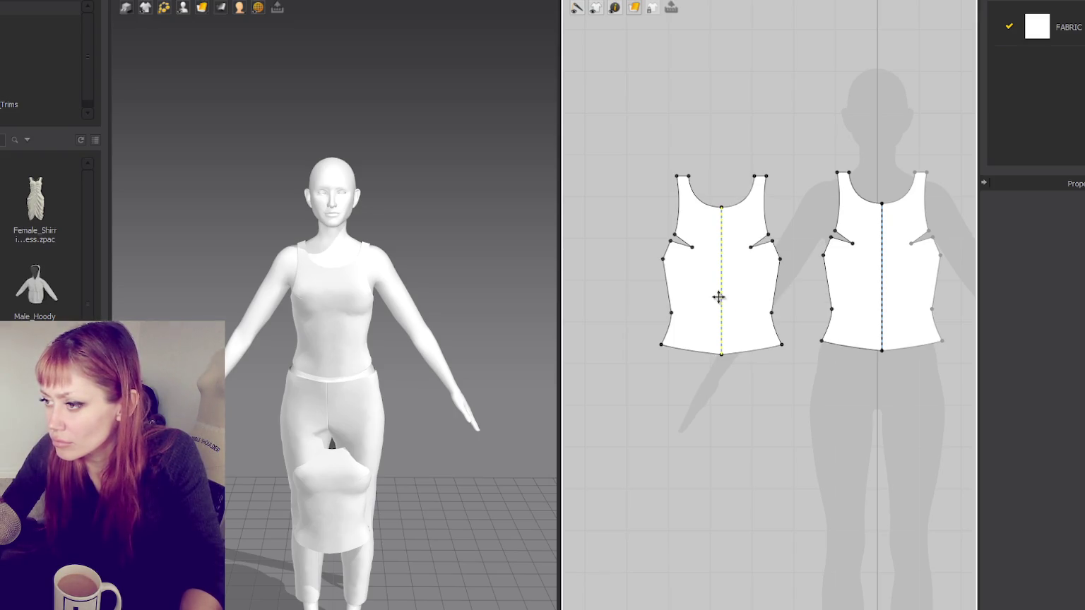
pyautogui.rightClick(718, 297)
pyautogui.click(735, 357)
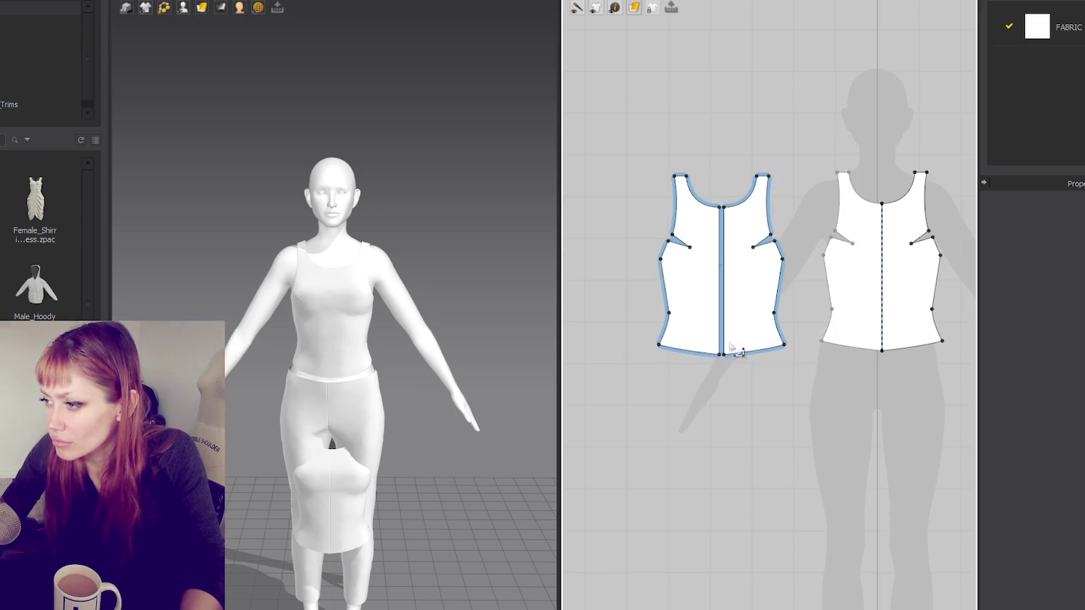
pyautogui.rightClick(719, 294)
pyautogui.click(732, 305)
pyautogui.click(733, 305)
pyautogui.rightClick(718, 294)
pyautogui.click(736, 272)
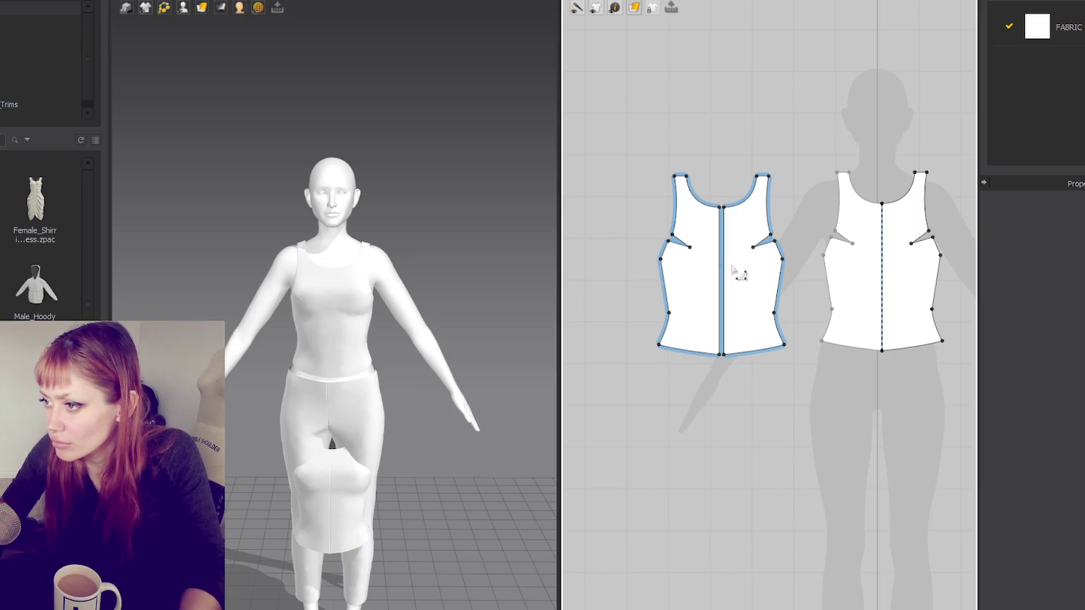
pyautogui.click(720, 286)
pyautogui.rightClick(724, 287)
pyautogui.click(738, 338)
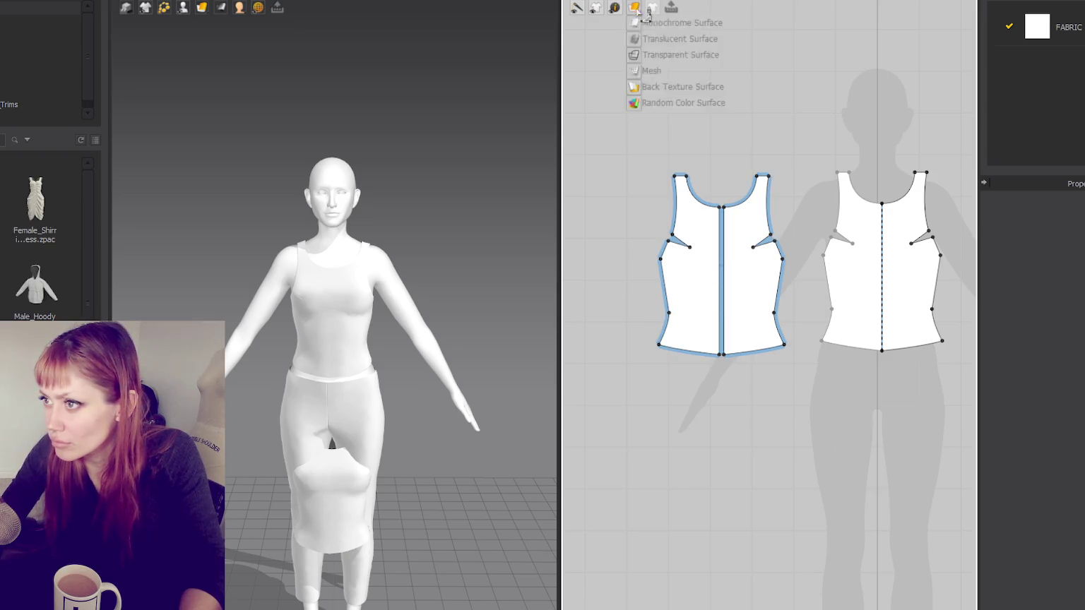
# Step: Separate the two front halves and bring the copied back piece into view
pyautogui.moveTo(704, 296); pyautogui.dragTo(655, 297)
pyautogui.click(754, 302)
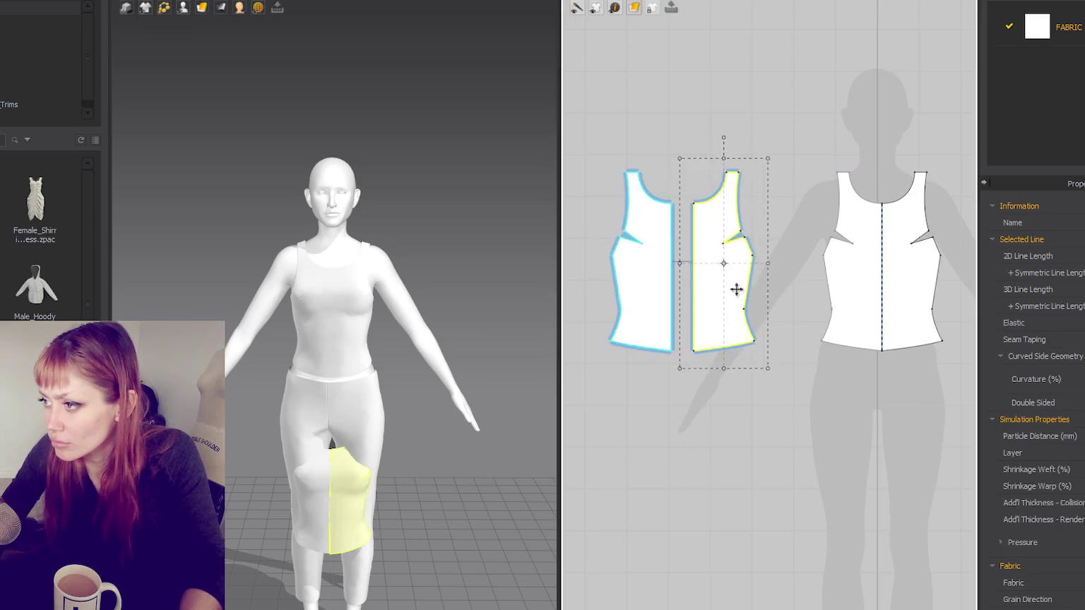
pyautogui.scroll(-2, 733, 286)
pyautogui.moveTo(593, 222); pyautogui.dragTo(603, 237, button='middle')
pyautogui.moveTo(868, 233); pyautogui.dragTo(752, 243, button='middle')
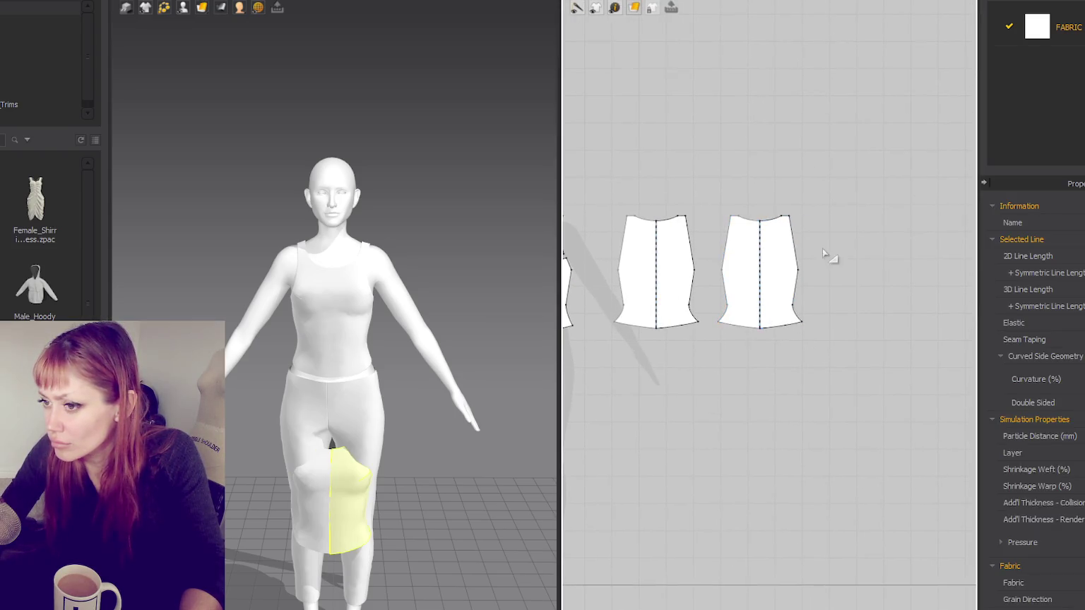
pyautogui.scroll(2, 803, 236)
pyautogui.moveTo(468, 375); pyautogui.dragTo(310, 318, button='right')
pyautogui.scroll(-3, 700, 255)
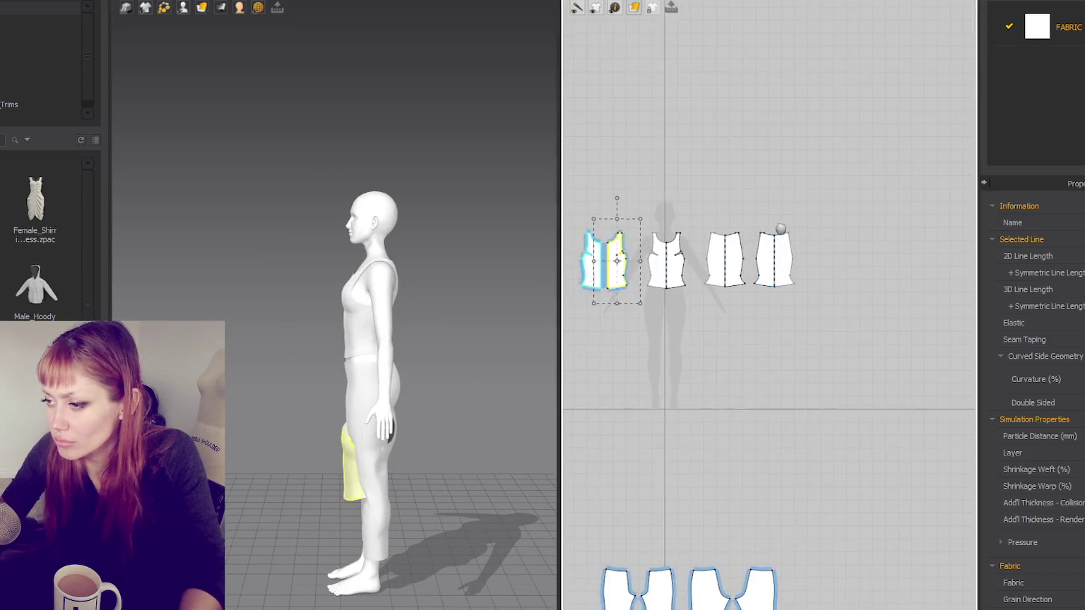
# Step: Move the originals up and line up the front halves and copied back in a row
pyautogui.moveTo(836, 189)
pyautogui.mouseDown()
pyautogui.moveTo(921, 298)
pyautogui.moveTo(856, 177)
pyautogui.mouseUp()
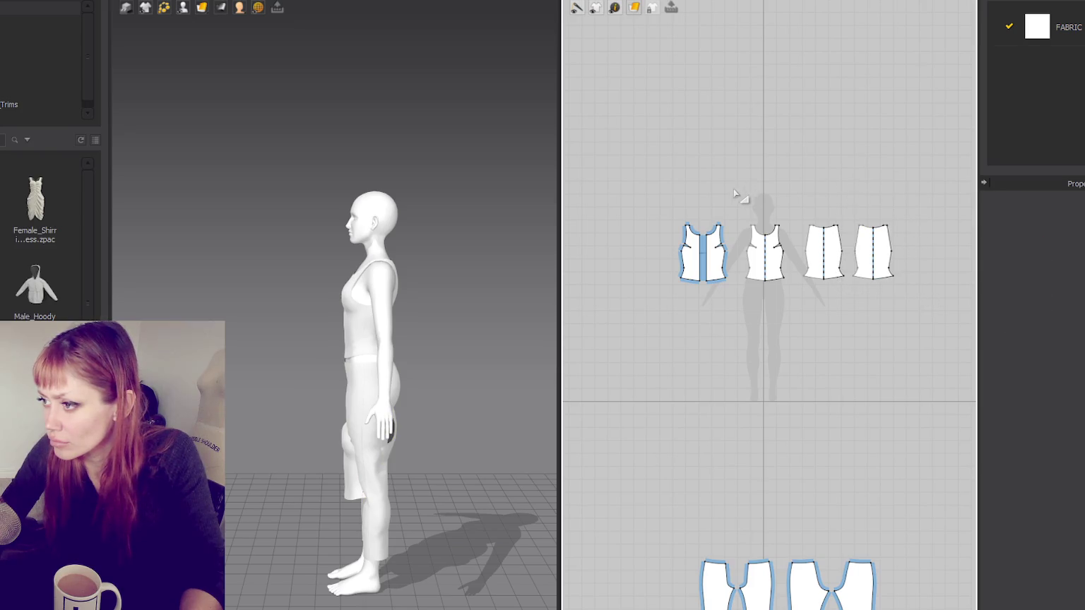
pyautogui.moveTo(841, 305); pyautogui.dragTo(836, 198)
pyautogui.moveTo(646, 210); pyautogui.dragTo(726, 289)
pyautogui.moveTo(710, 249); pyautogui.dragTo(769, 253)
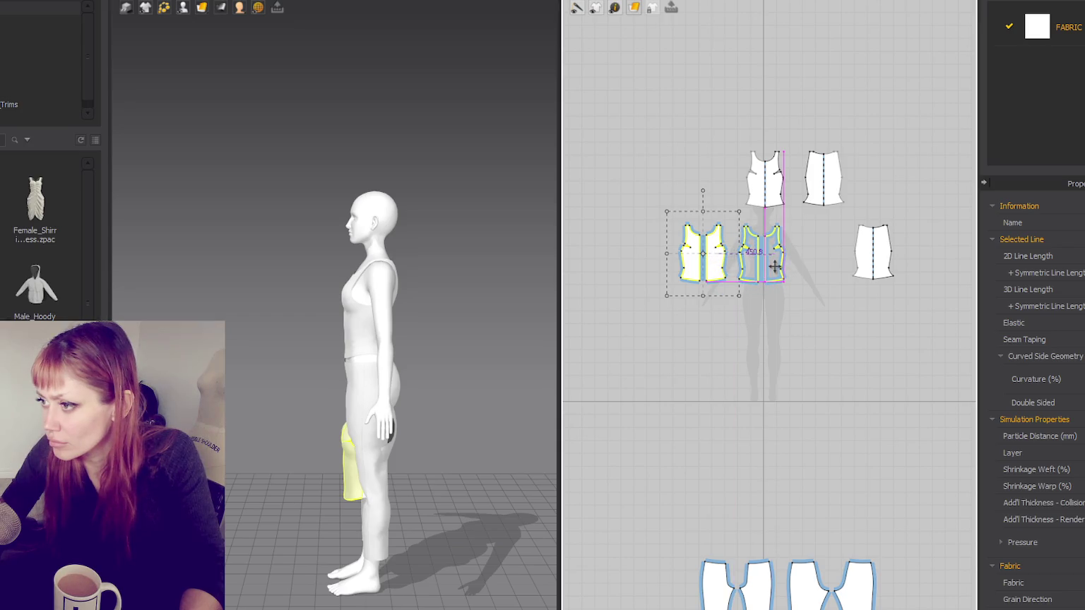
pyautogui.moveTo(838, 226); pyautogui.dragTo(918, 286)
pyautogui.moveTo(868, 249); pyautogui.dragTo(820, 253)
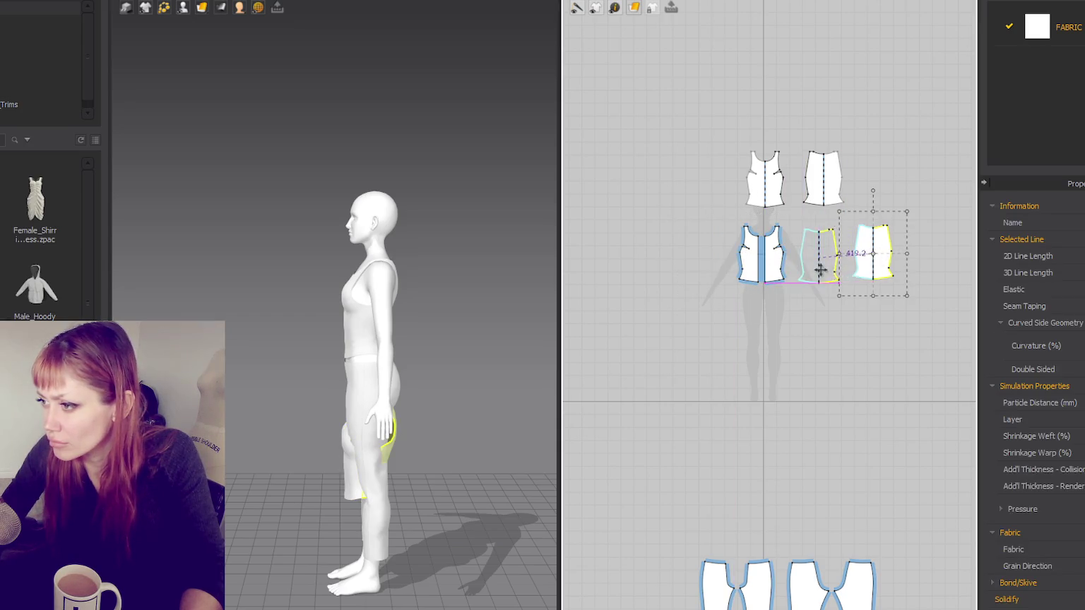
pyautogui.scroll(4, 836, 256)
pyautogui.scroll(2, 842, 263)
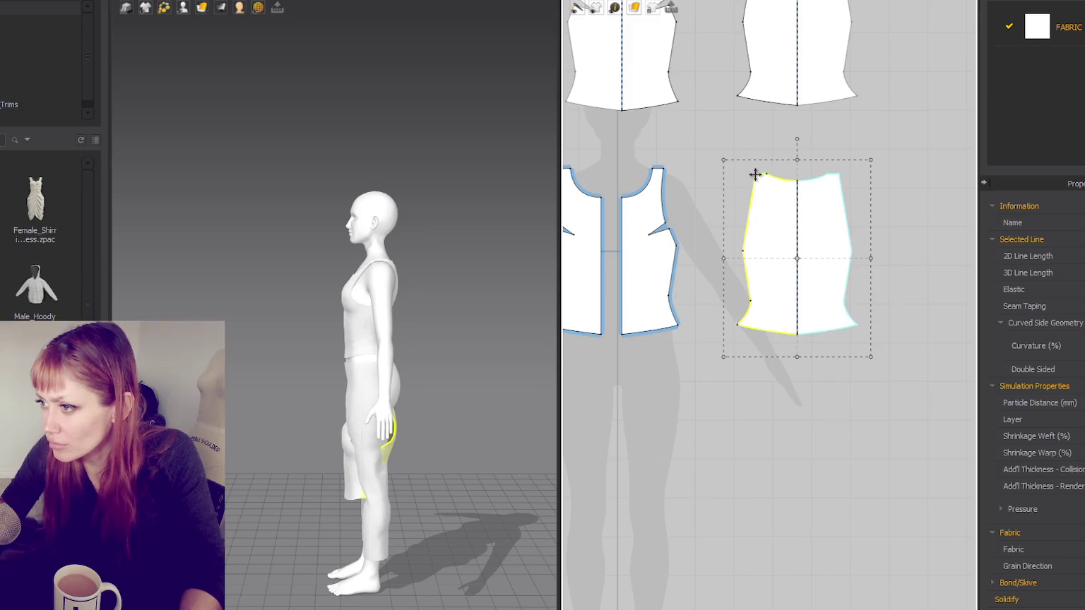
# Step: Push the copied back piece's top corner and side points outward
pyautogui.moveTo(755, 176)
pyautogui.mouseDown()
pyautogui.moveTo(736, 179)
pyautogui.moveTo(765, 178)
pyautogui.mouseUp()
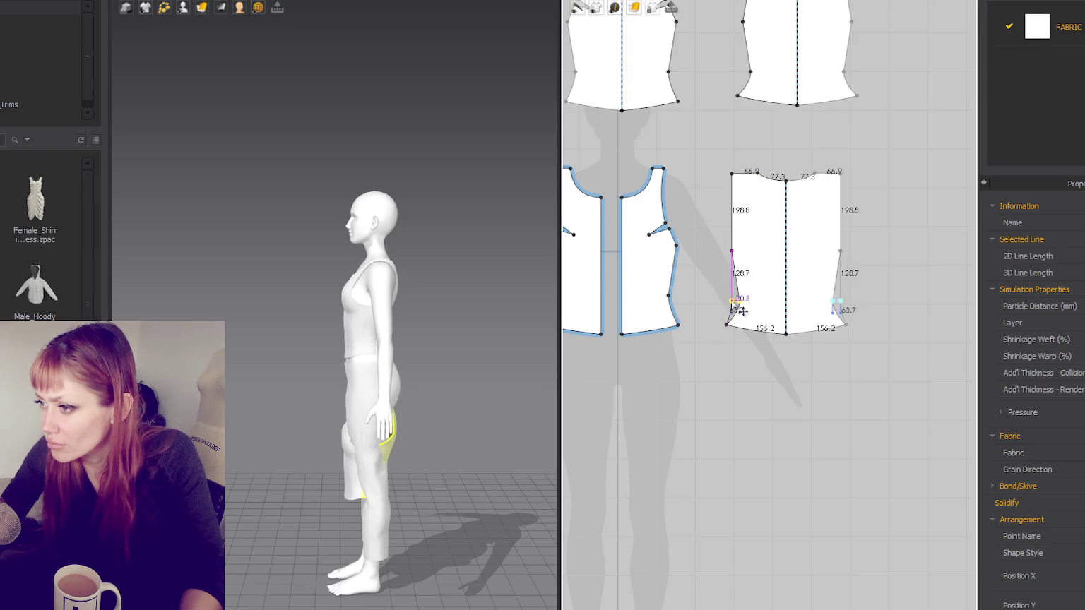
pyautogui.moveTo(738, 259); pyautogui.dragTo(732, 259)
pyautogui.moveTo(733, 299); pyautogui.dragTo(717, 324)
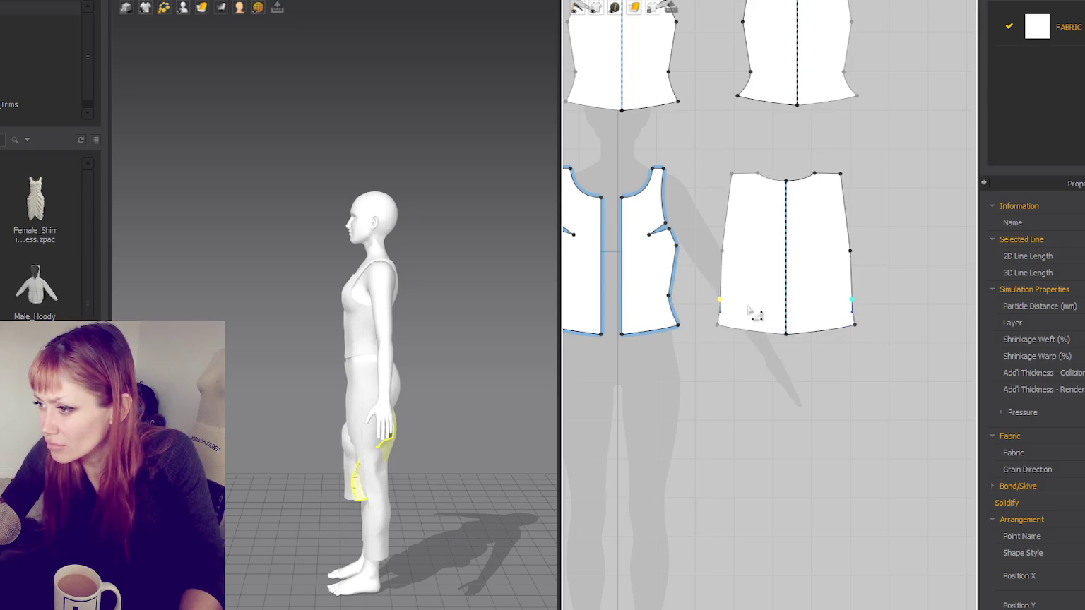
# Step: Widen the front halves at the side and delete their dart points
pyautogui.moveTo(757, 316); pyautogui.dragTo(808, 349, button='right')
pyautogui.moveTo(785, 313)
pyautogui.mouseDown()
pyautogui.moveTo(795, 313)
pyautogui.moveTo(801, 344)
pyautogui.mouseUp()
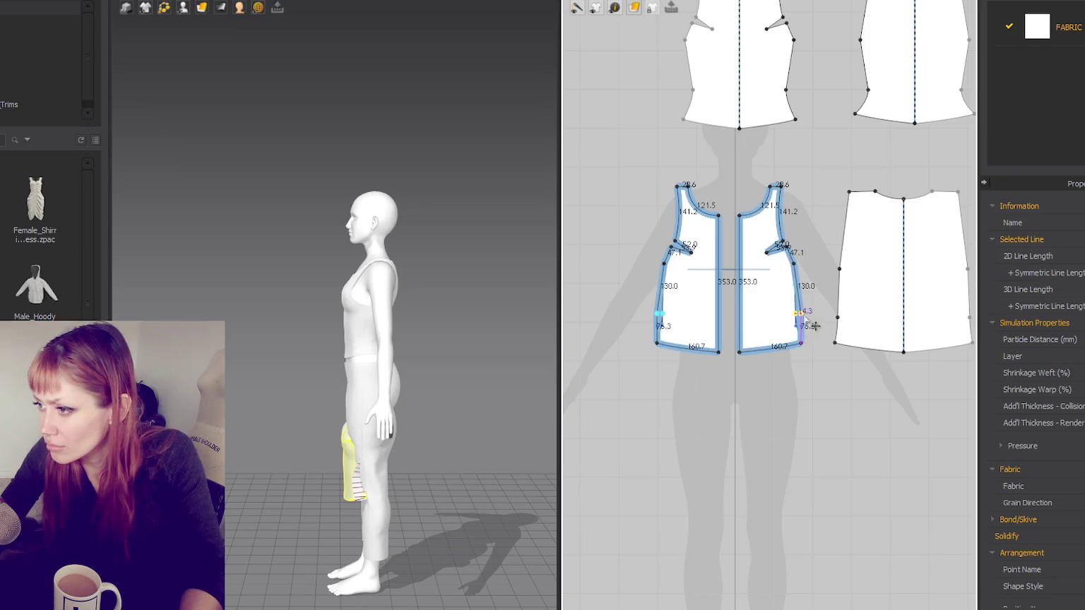
pyautogui.rightClick(767, 253)
pyautogui.click(782, 277)
pyautogui.rightClick(785, 245)
pyautogui.click(798, 269)
pyautogui.click(787, 247)
pyautogui.moveTo(796, 262); pyautogui.dragTo(798, 268)
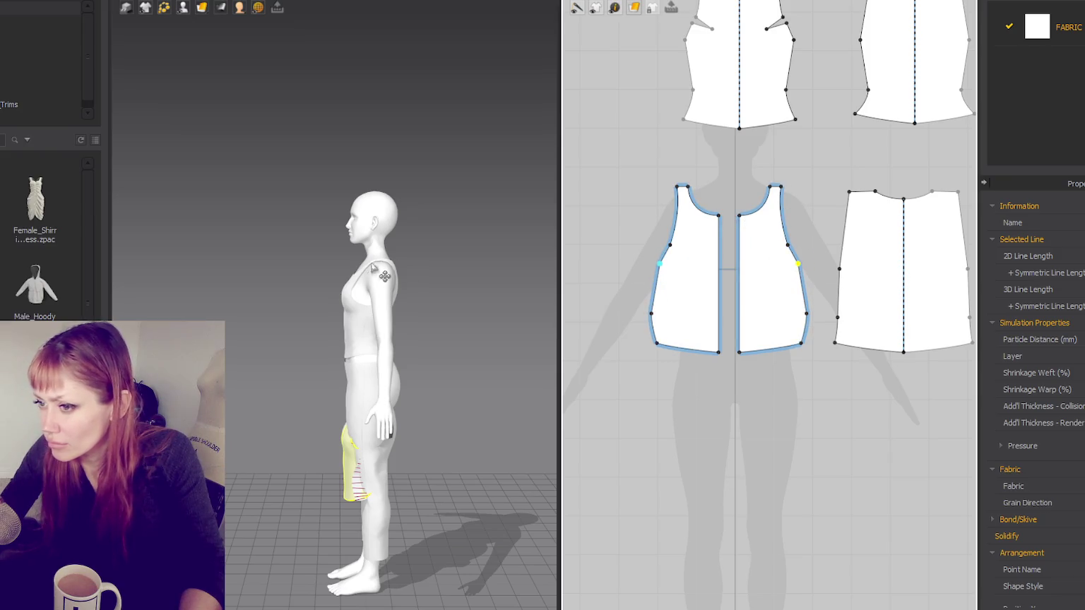
# Step: Select the three new vest pieces
pyautogui.click(164, 9)
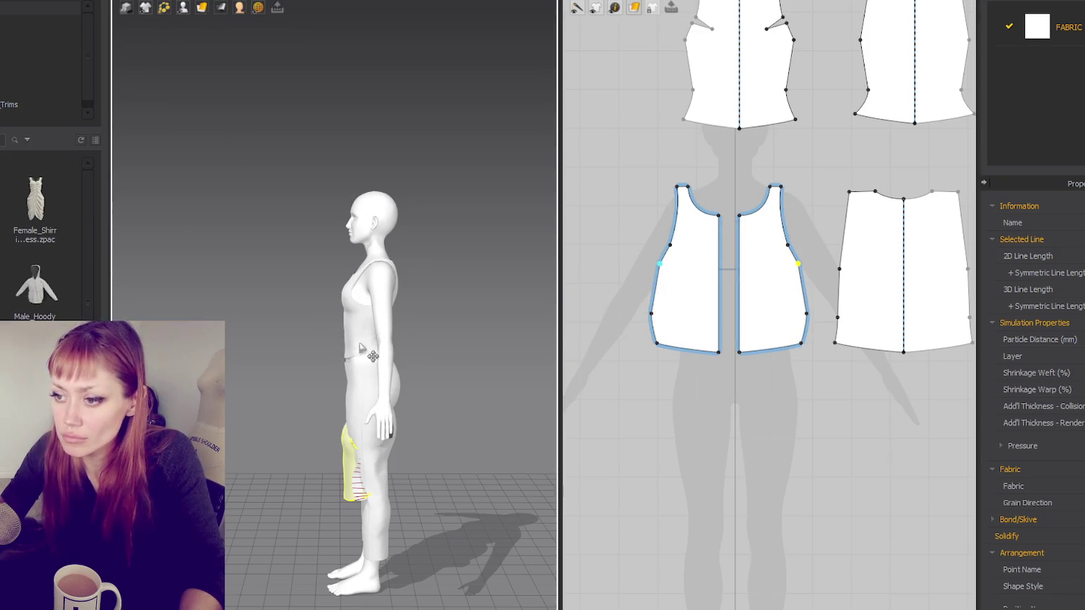
pyautogui.moveTo(369, 353); pyautogui.dragTo(339, 353, button='right')
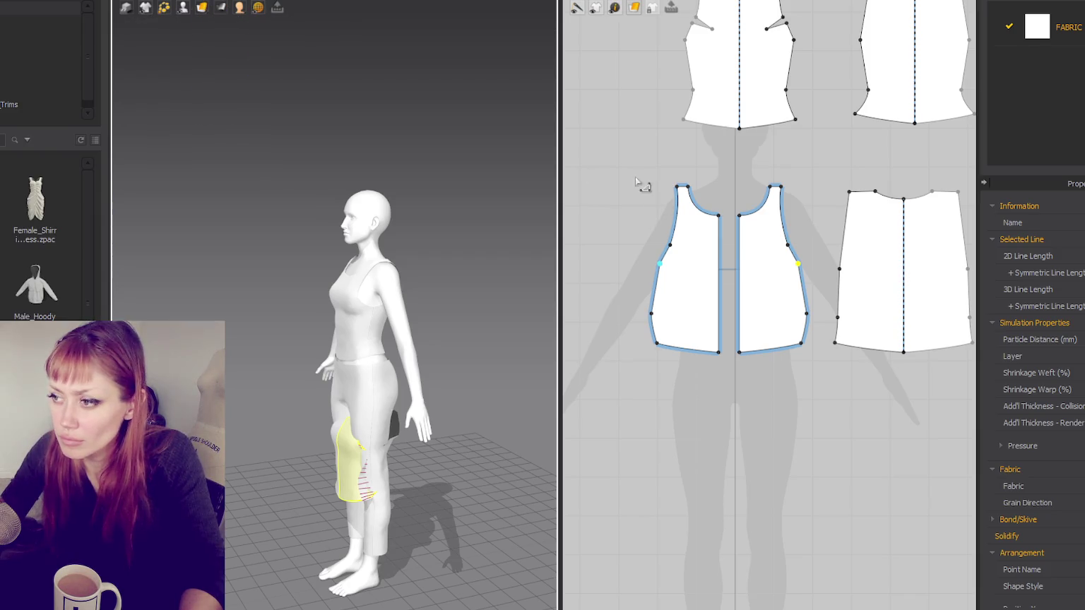
pyautogui.moveTo(635, 167); pyautogui.dragTo(971, 413)
pyautogui.moveTo(183, 8)
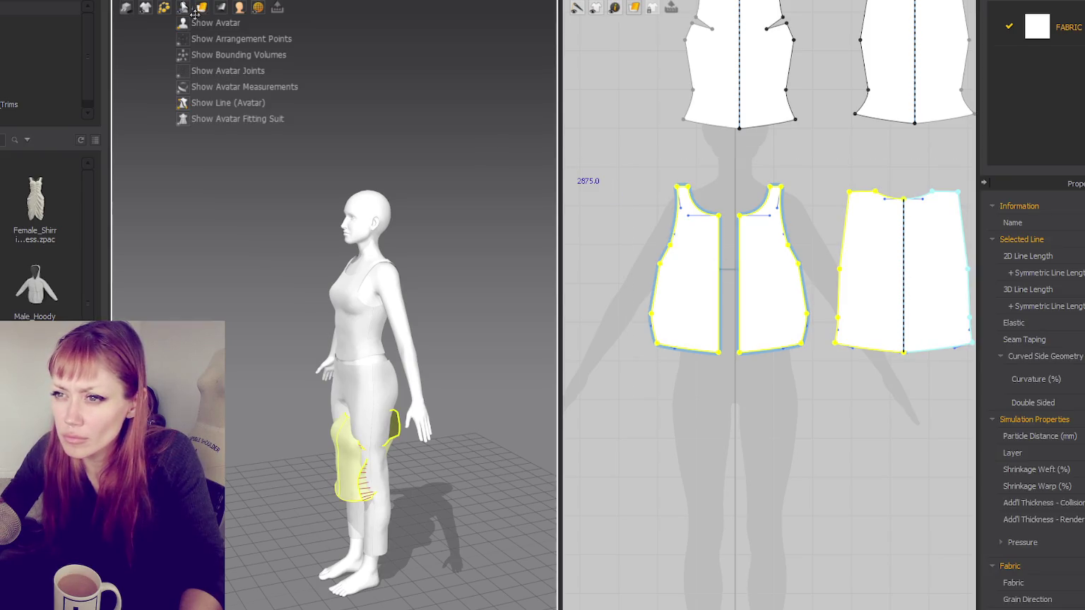
# Step: Select the front halves and back vest piece while viewing the avatar from several angles
pyautogui.click(189, 38)
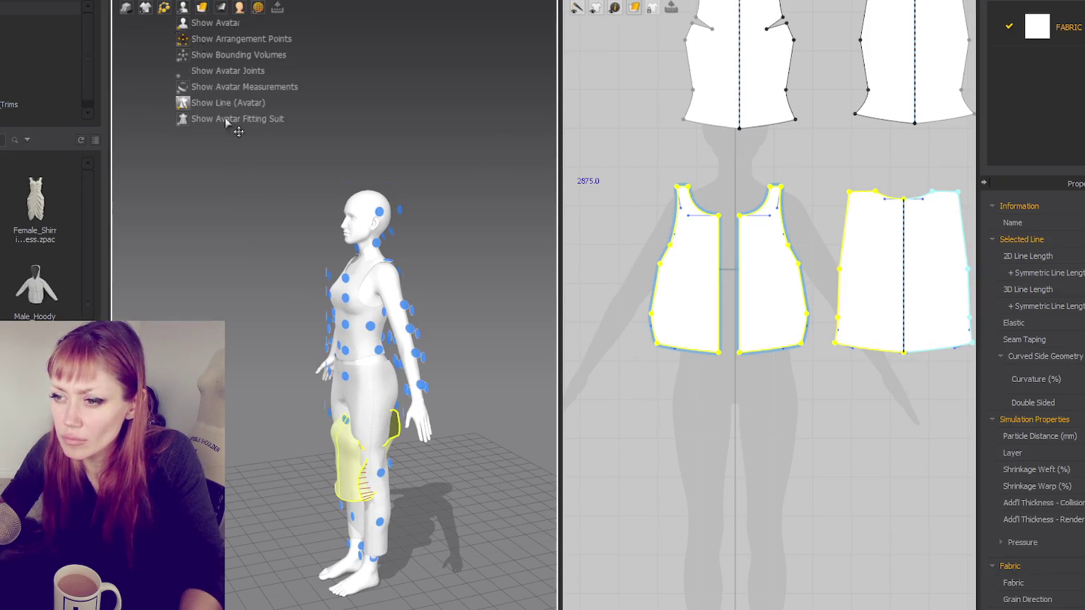
pyautogui.moveTo(617, 158); pyautogui.dragTo(822, 382)
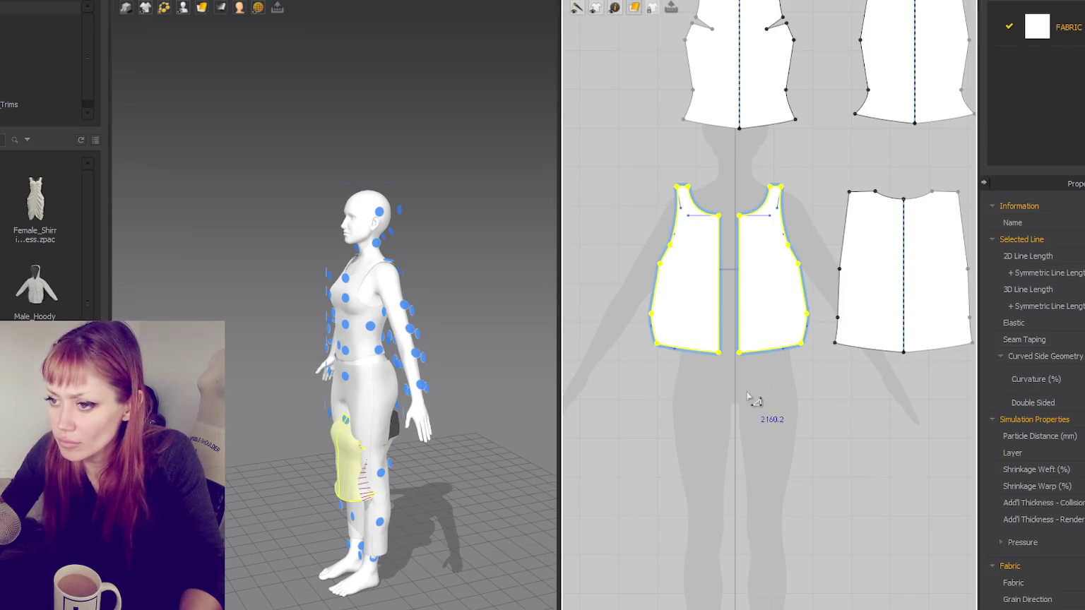
pyautogui.moveTo(371, 309); pyautogui.dragTo(264, 293, button='right')
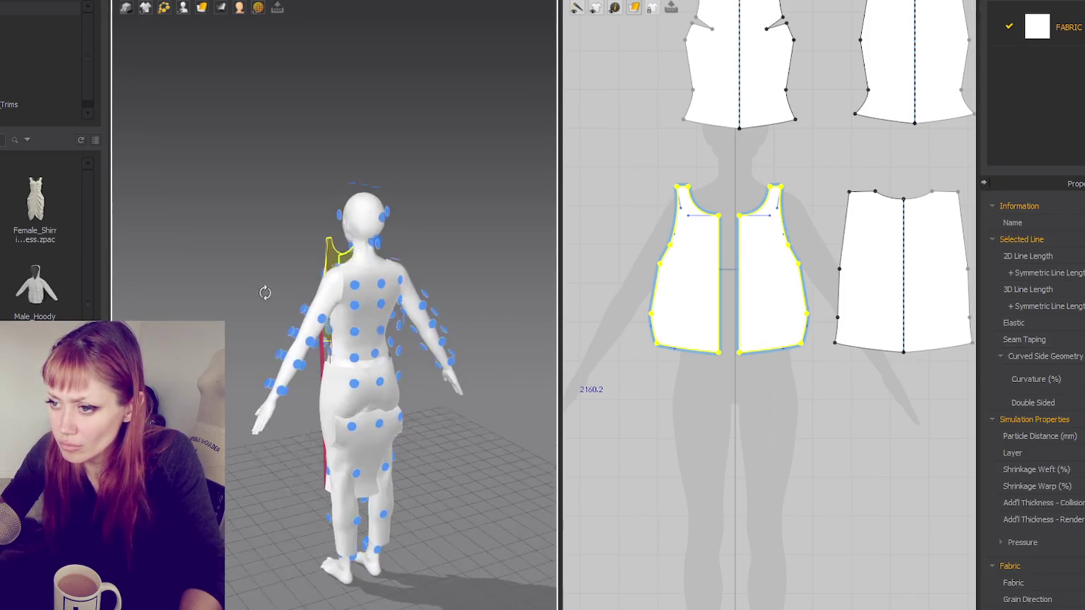
pyautogui.click(264, 293)
pyautogui.click(862, 295)
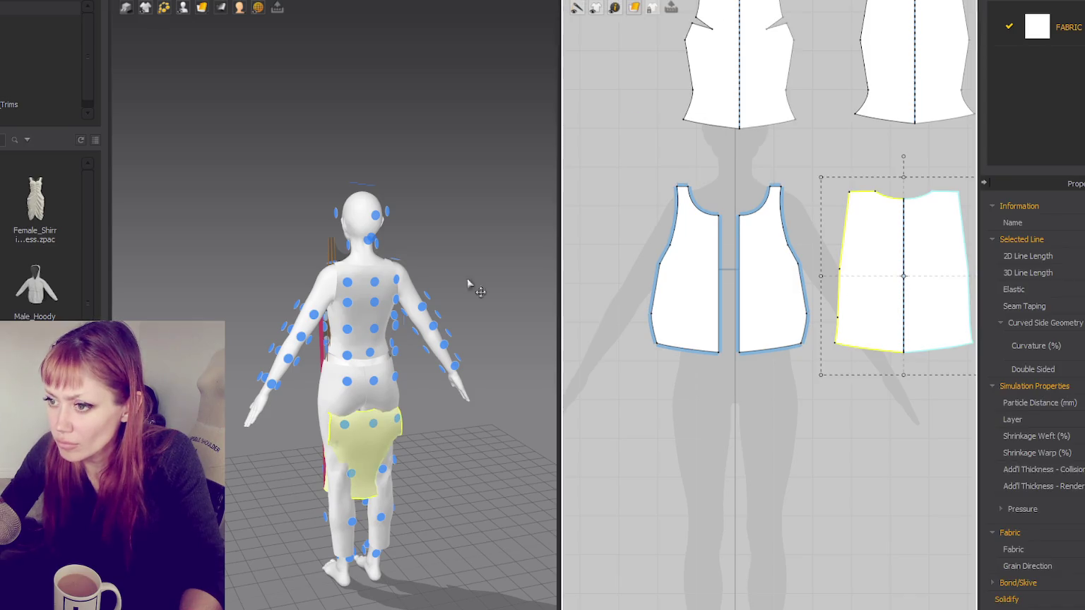
pyautogui.moveTo(384, 304); pyautogui.dragTo(478, 404, button='right')
pyautogui.scroll(3, 453, 388)
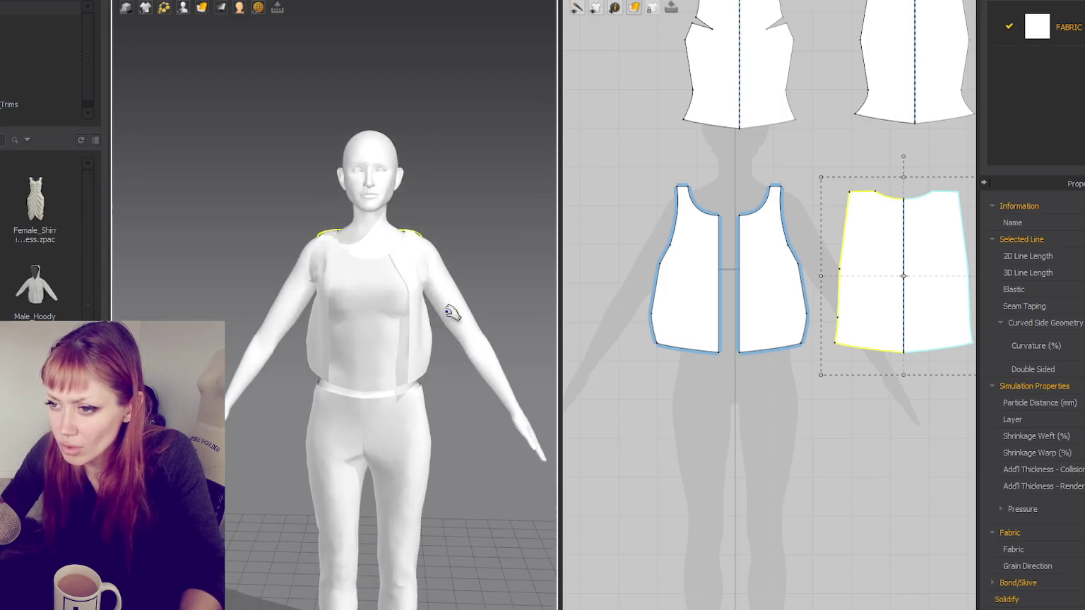
pyautogui.moveTo(436, 315); pyautogui.dragTo(499, 272, button='right')
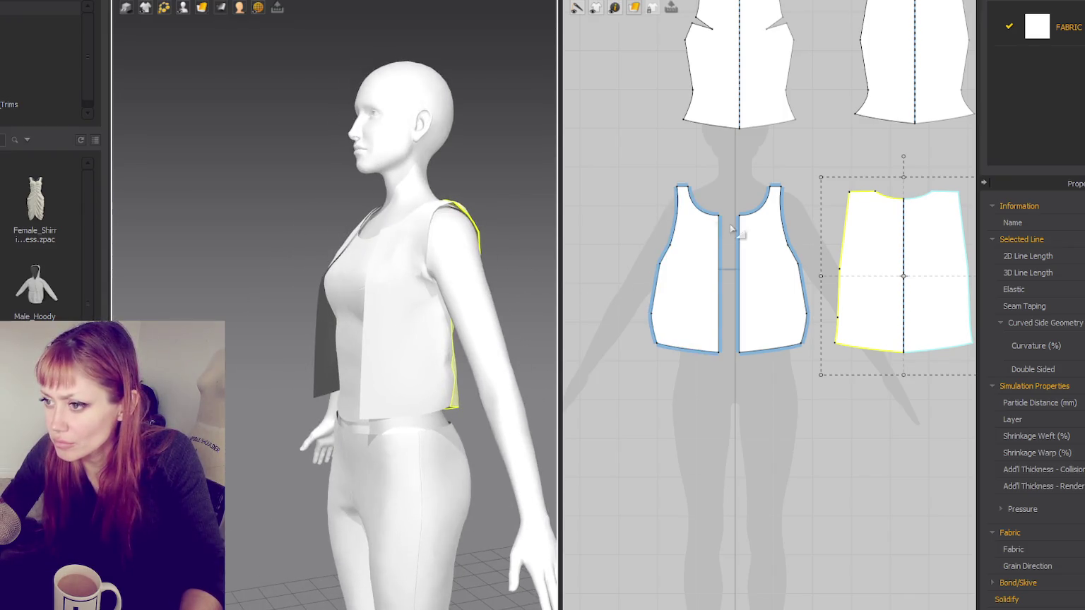
pyautogui.moveTo(732, 228); pyautogui.dragTo(655, 255, button='right')
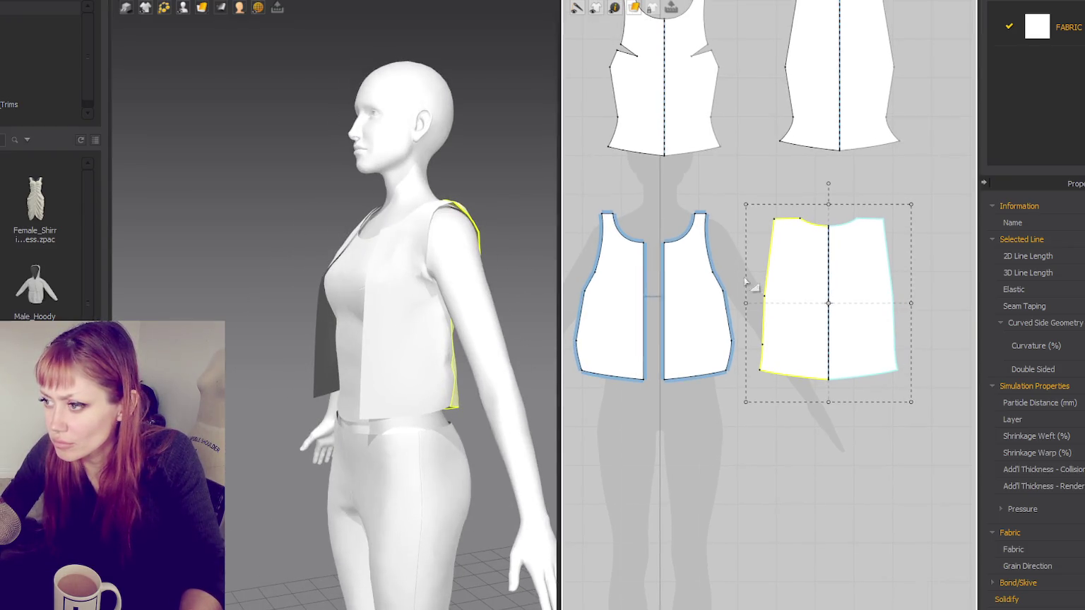
pyautogui.click(959, 266)
pyautogui.press('2')
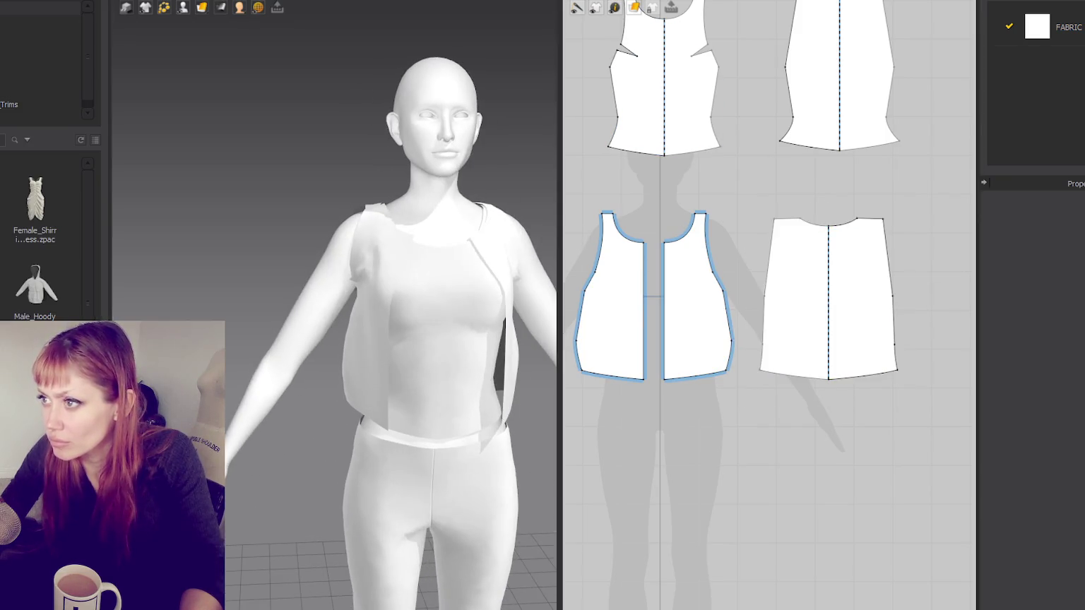
# Step: Select the side lines, outlines and upper side point of both front pieces
pyautogui.moveTo(911, 322); pyautogui.dragTo(911, 323)
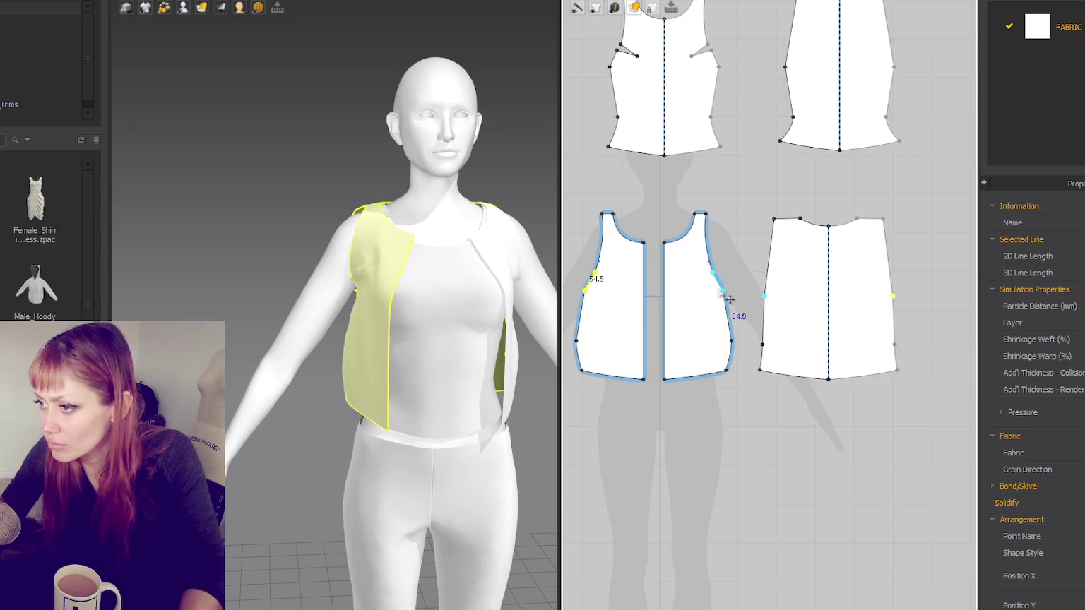
pyautogui.doubleClick(723, 293)
pyautogui.click(726, 311)
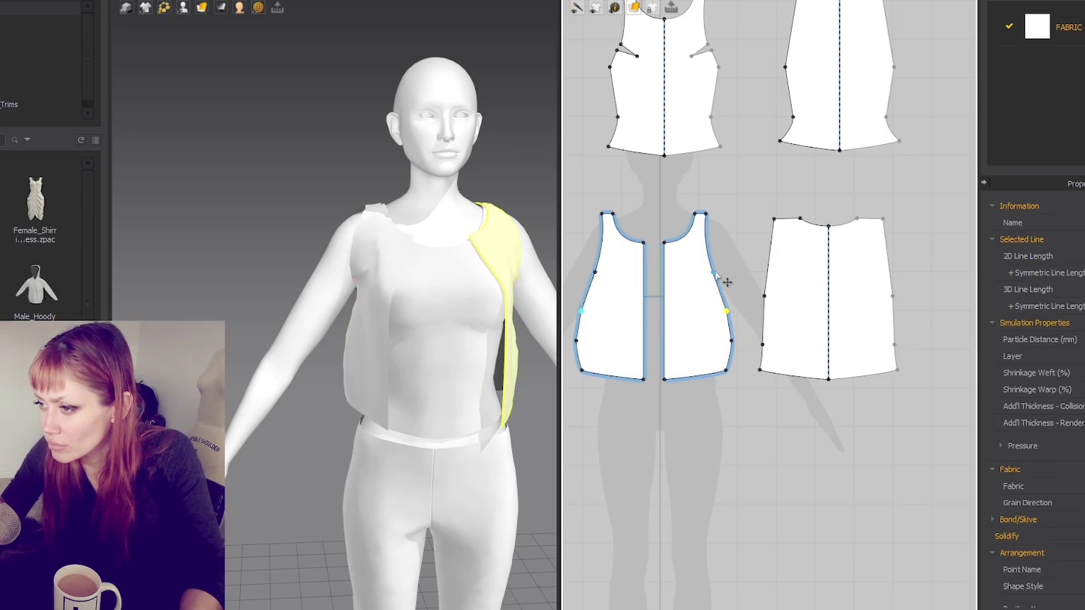
pyautogui.doubleClick(711, 280)
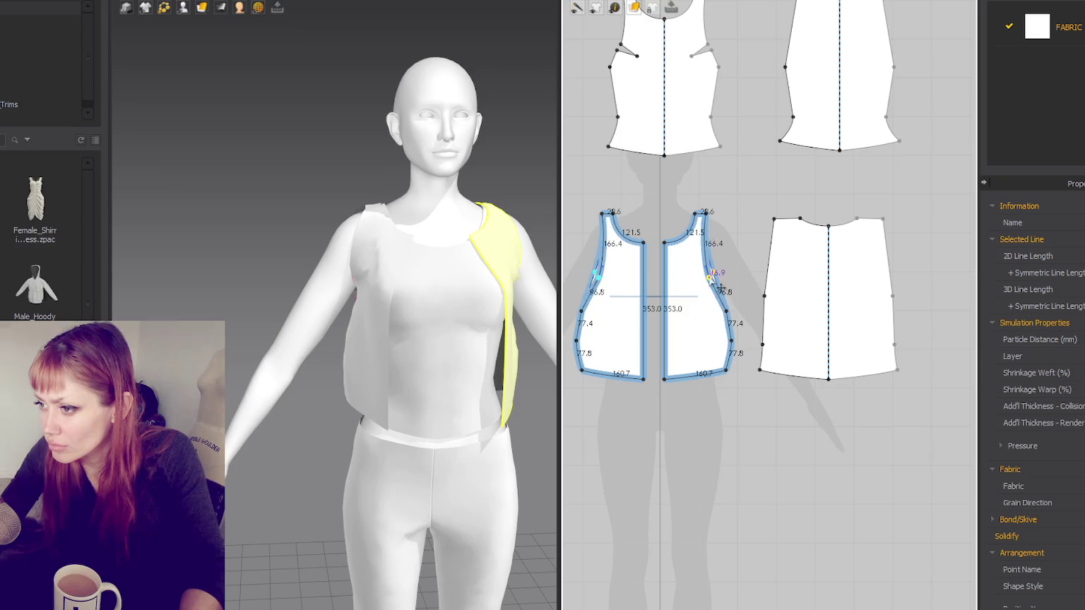
# Step: Pull the front pieces' side point down to deepen the armholes
pyautogui.click(726, 340)
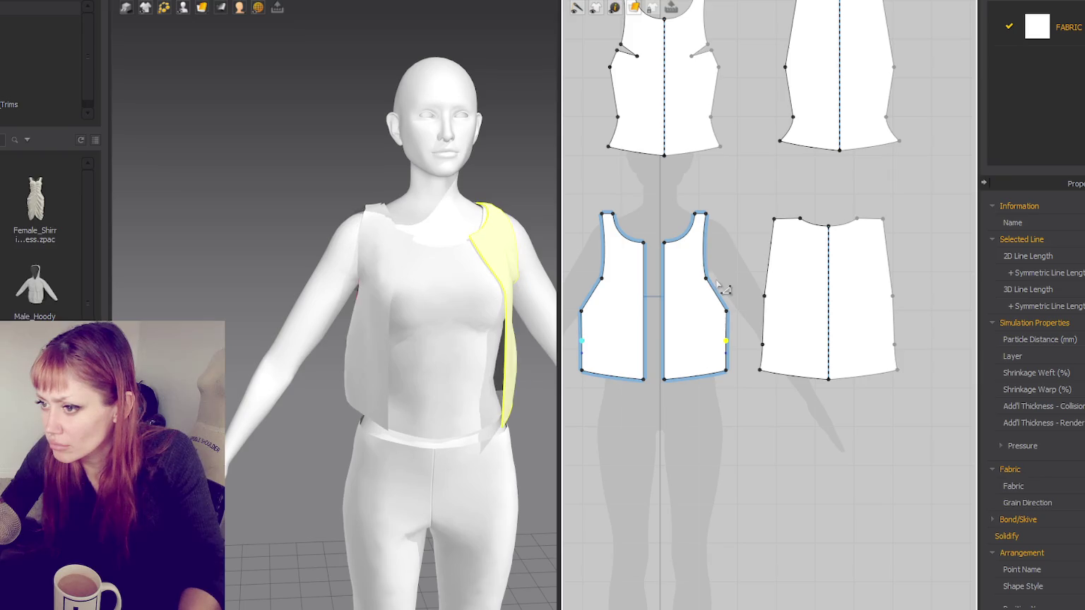
pyautogui.click(736, 322)
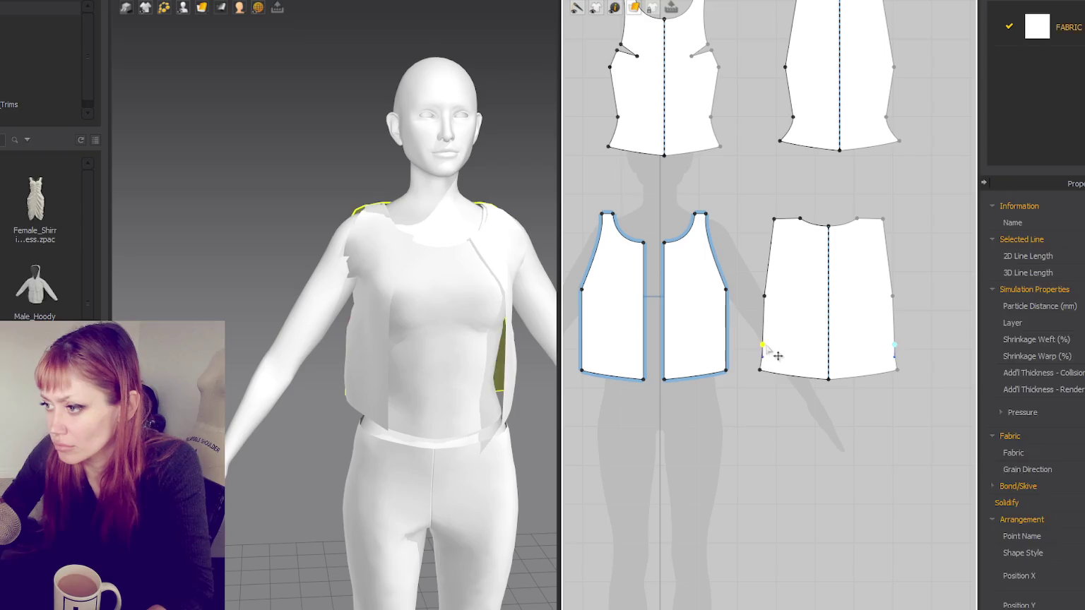
pyautogui.moveTo(731, 289)
pyautogui.mouseDown()
pyautogui.moveTo(739, 311)
pyautogui.moveTo(724, 292)
pyautogui.mouseUp()
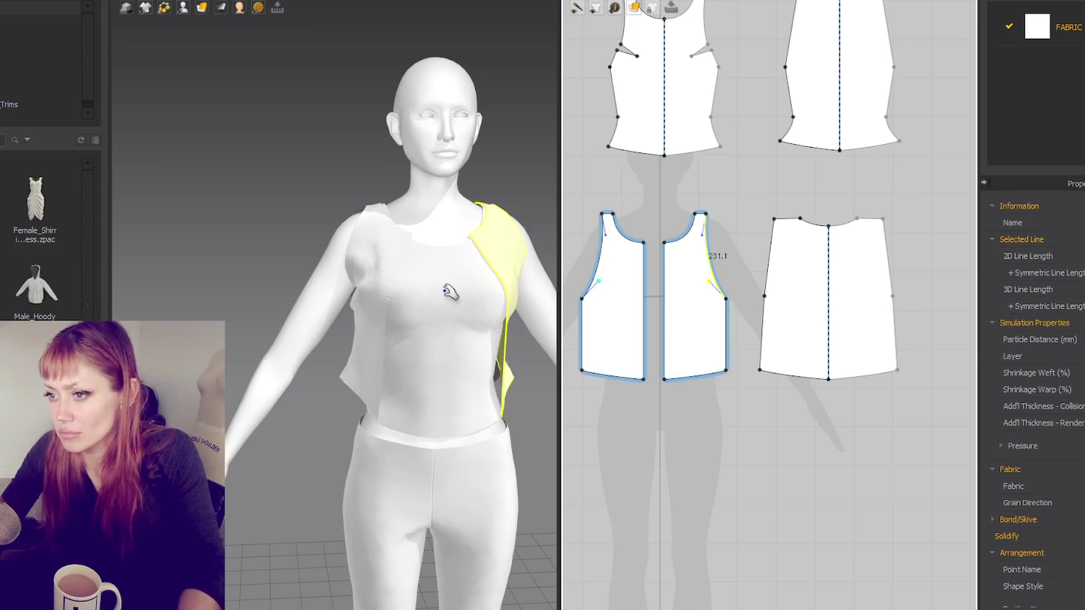
# Step: Move the back piece's side points outward and down
pyautogui.moveTo(450, 292)
pyautogui.mouseDown(button='right')
pyautogui.moveTo(538, 322)
pyautogui.moveTo(556, 317)
pyautogui.mouseUp(button='right')
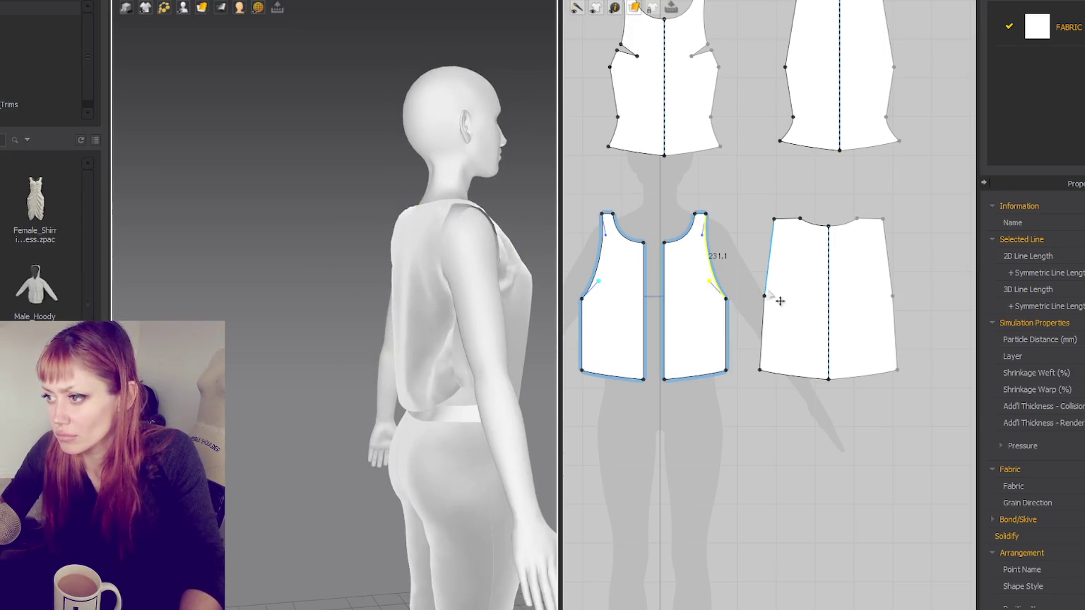
pyautogui.moveTo(765, 301); pyautogui.dragTo(753, 299)
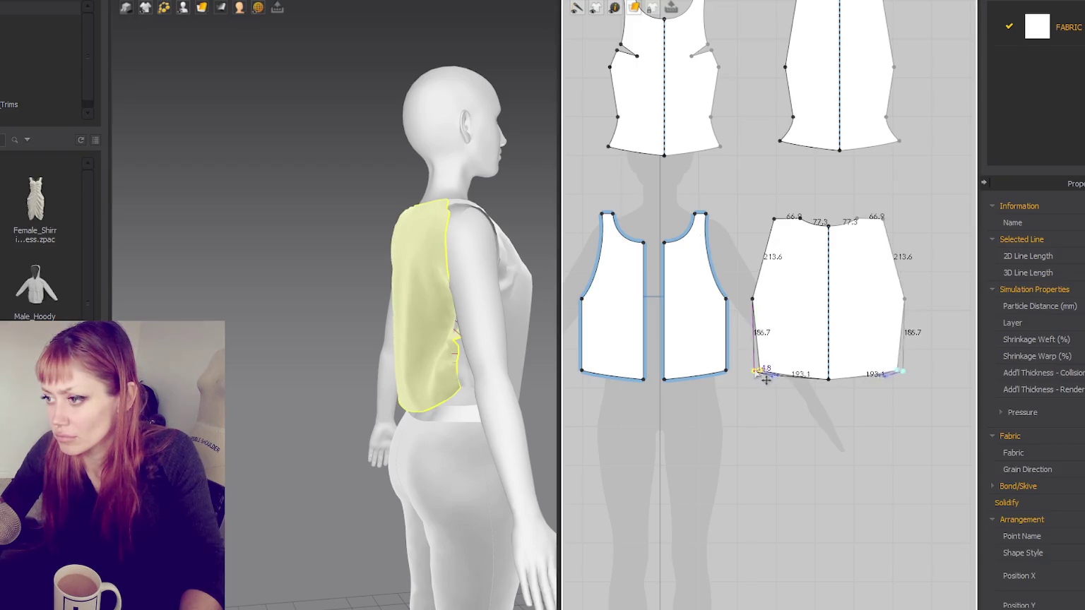
pyautogui.click(765, 248)
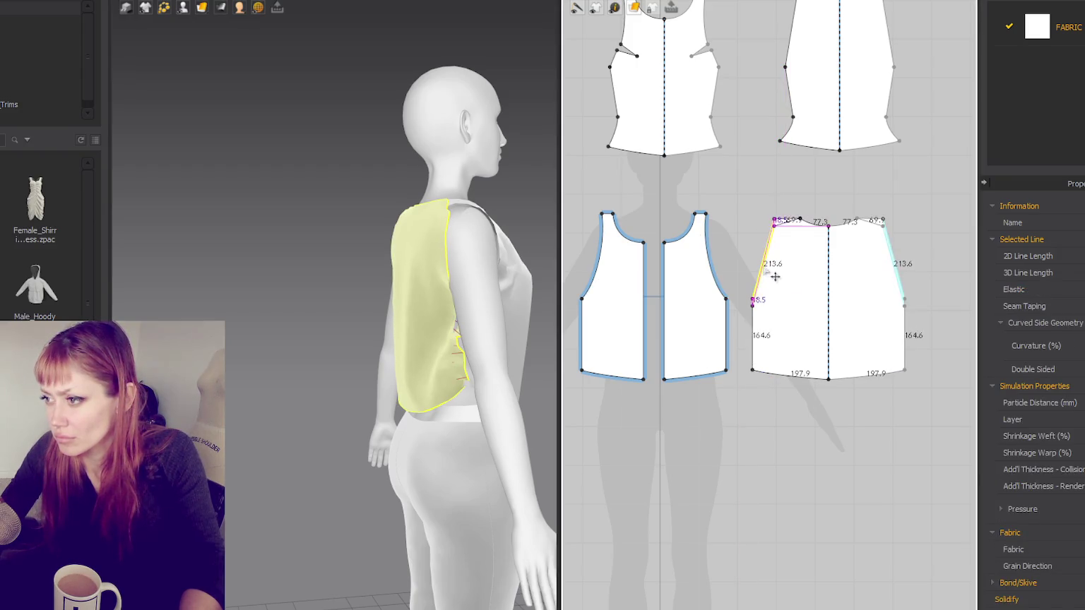
pyautogui.rightClick(772, 269)
pyautogui.press('Escape')
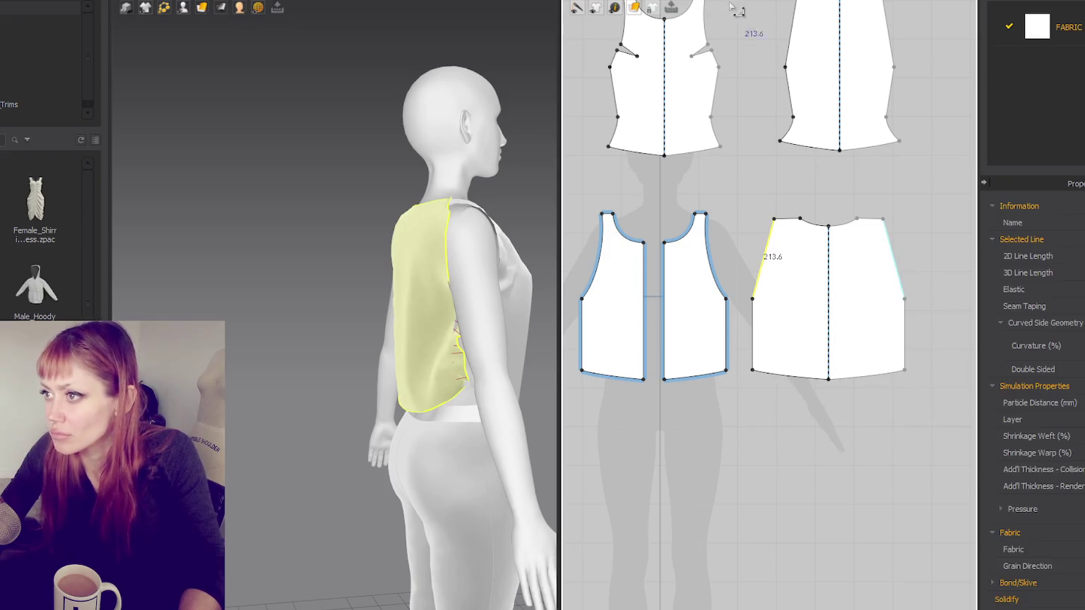
# Step: Add a point on the back armhole and bow that line into a curve
pyautogui.click(615, 7)
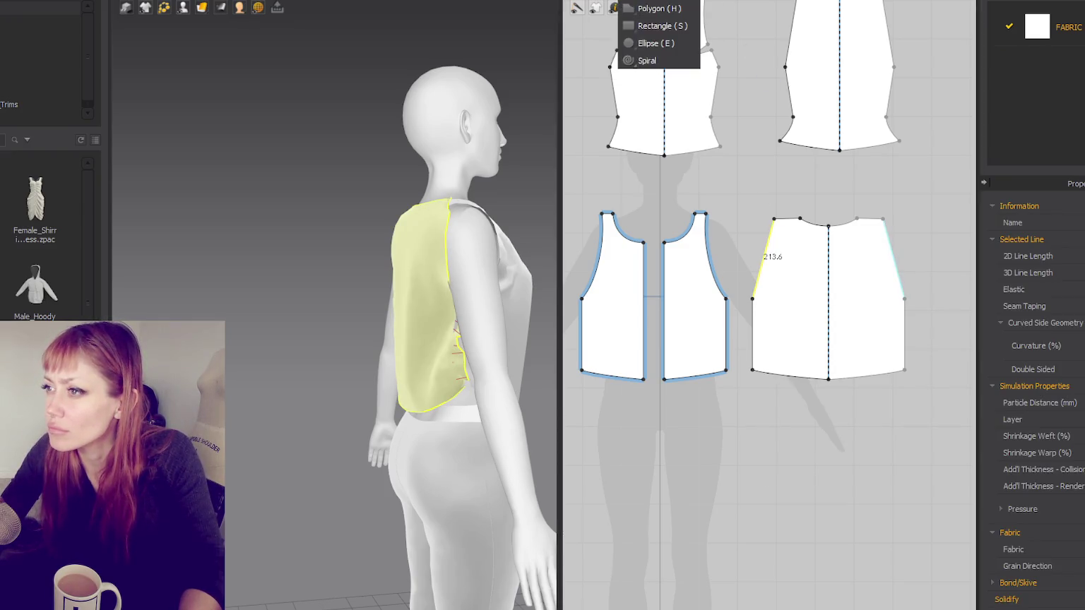
pyautogui.moveTo(578, 8)
pyautogui.click(636, 98)
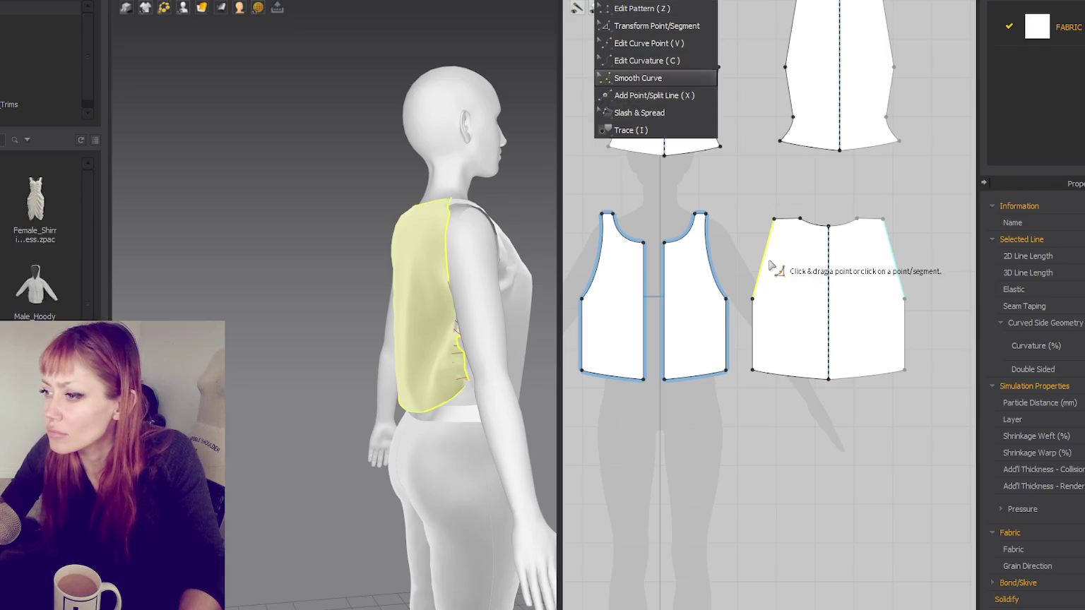
pyautogui.click(764, 261)
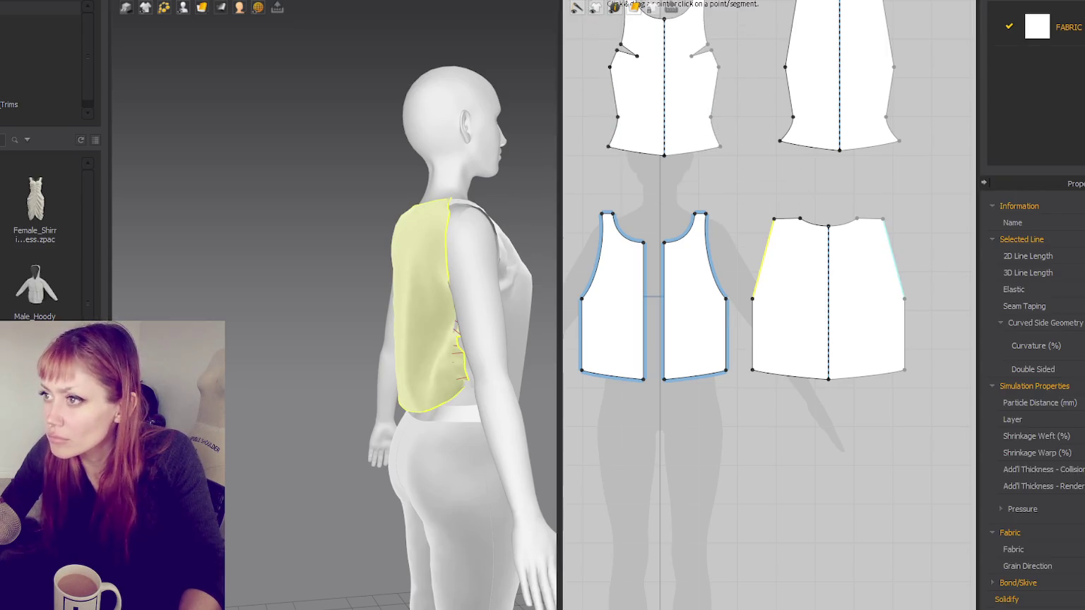
pyautogui.click(615, 7)
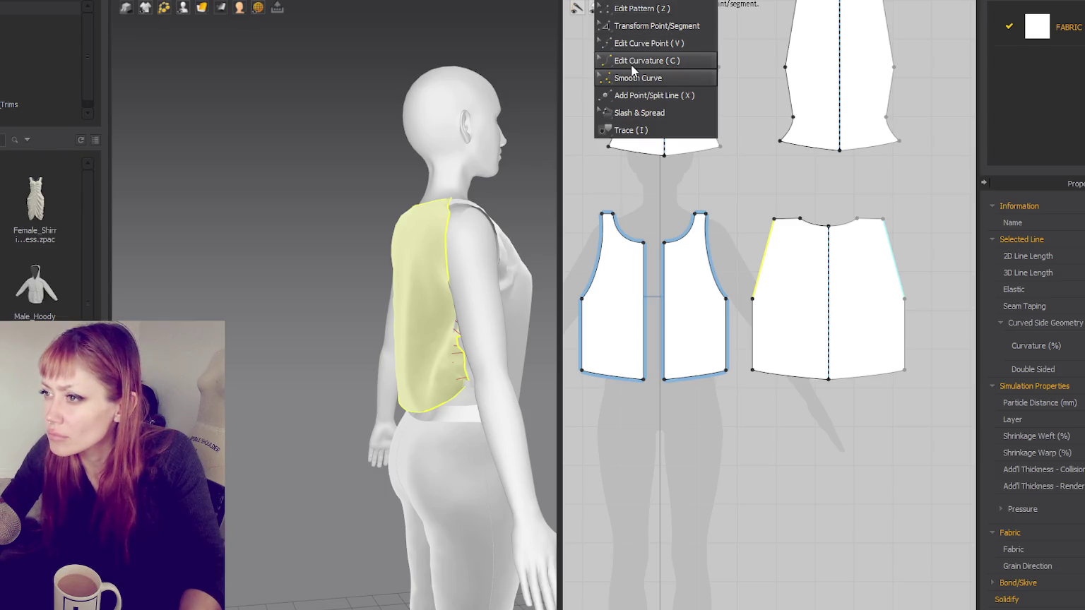
pyautogui.click(630, 76)
pyautogui.moveTo(764, 270)
pyautogui.mouseDown()
pyautogui.moveTo(770, 263)
pyautogui.moveTo(766, 278)
pyautogui.mouseUp()
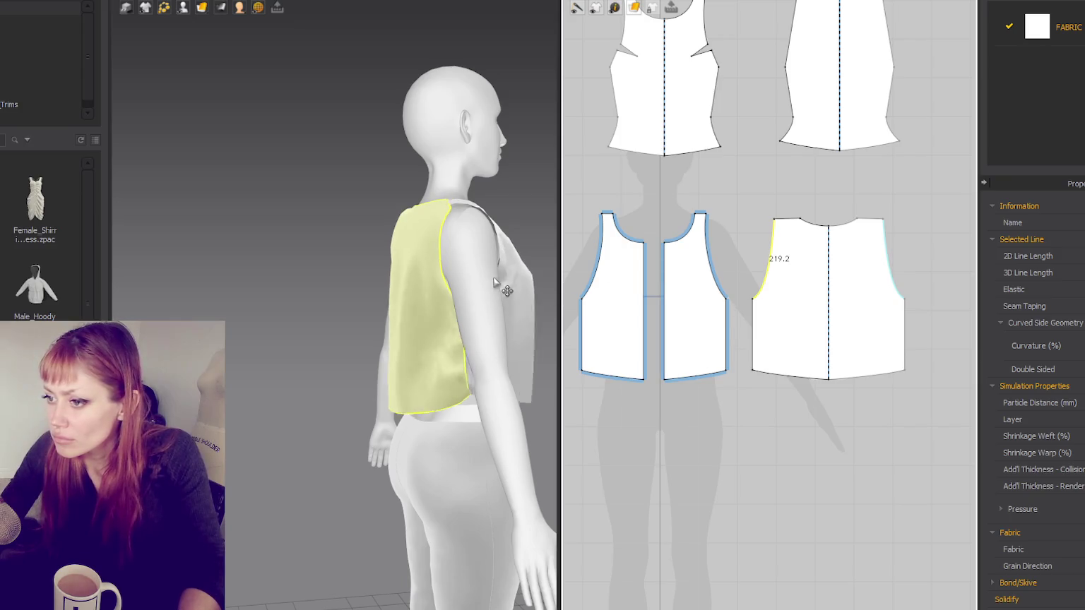
# Step: Pull the front bodice panel flat and around the avatar's body
pyautogui.moveTo(557, 288); pyautogui.dragTo(801, 309, button='right')
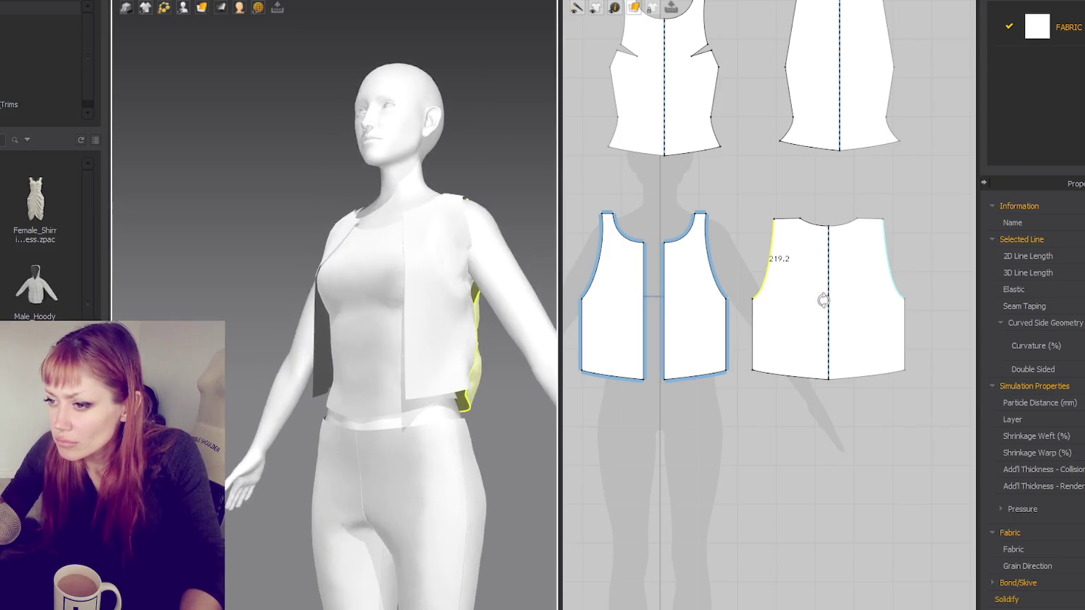
pyautogui.scroll(3, 788, 320)
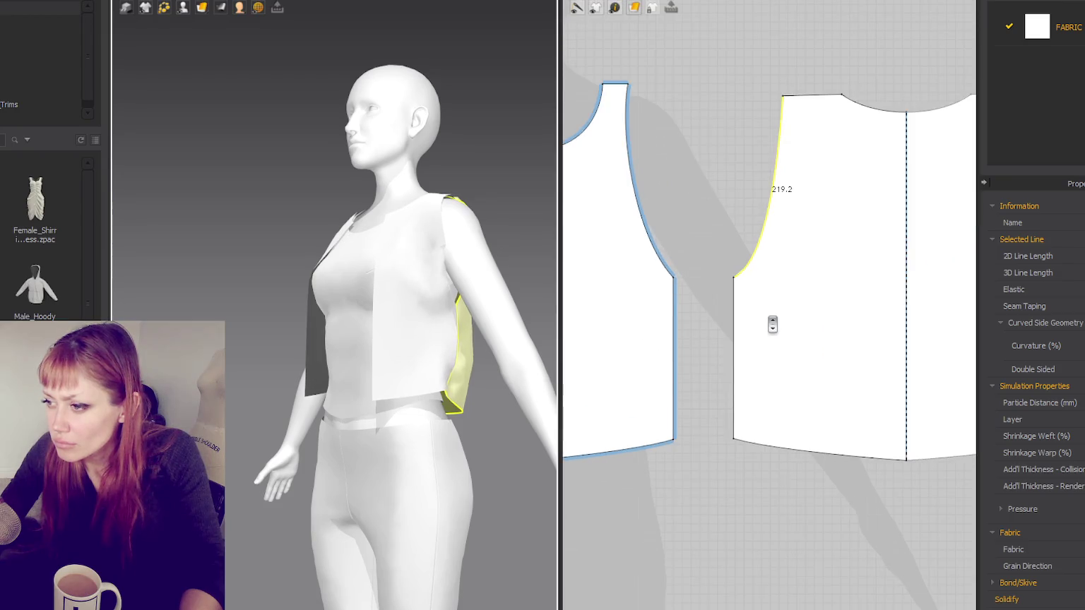
pyautogui.moveTo(447, 300); pyautogui.dragTo(470, 205, button='right')
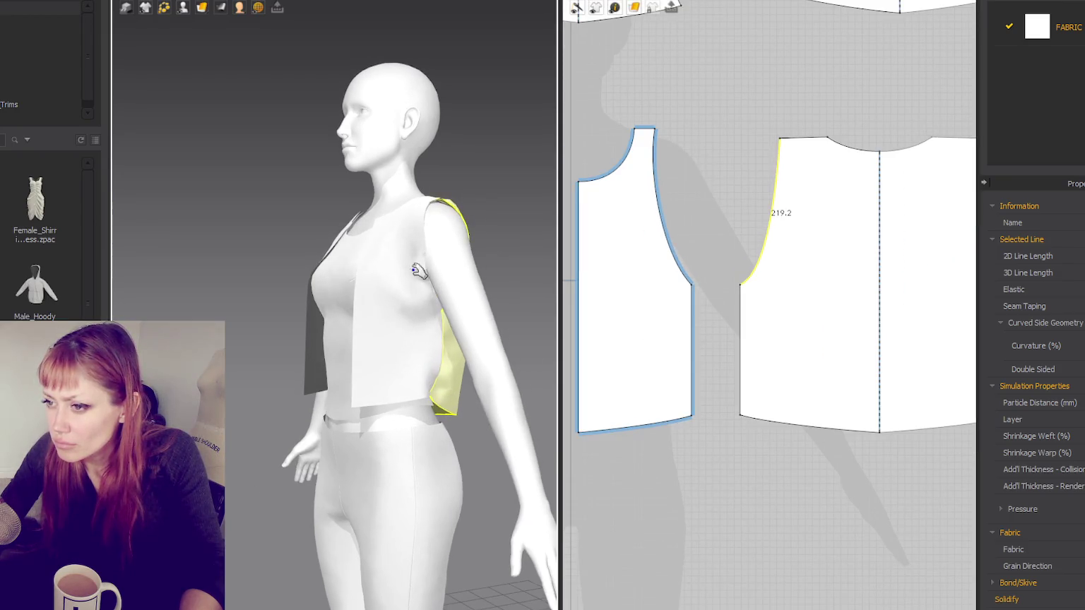
pyautogui.moveTo(473, 201); pyautogui.dragTo(374, 318)
pyautogui.moveTo(373, 235); pyautogui.dragTo(375, 240)
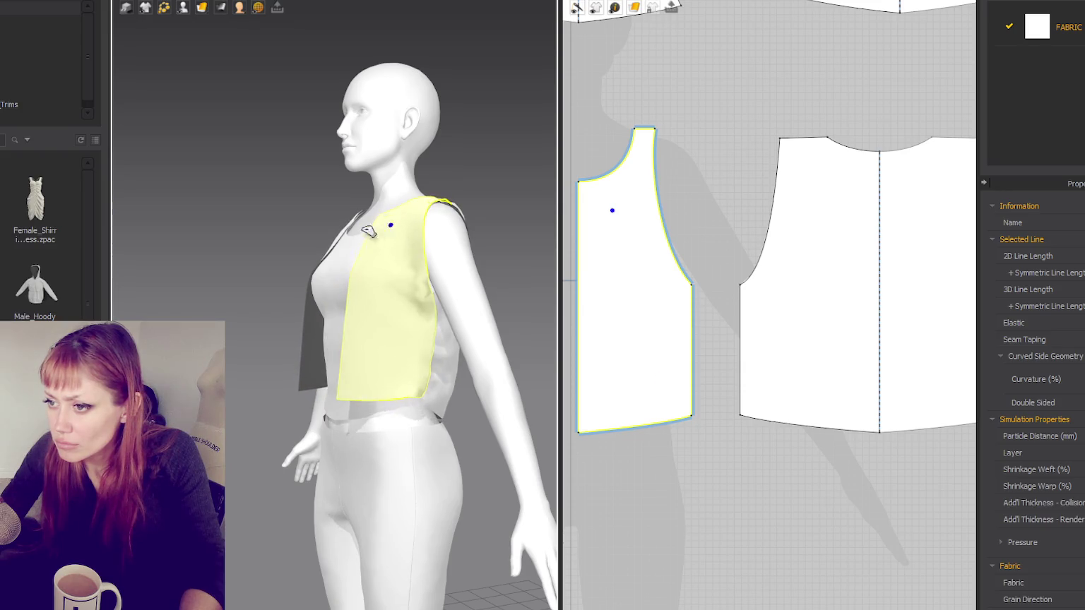
pyautogui.moveTo(380, 310); pyautogui.dragTo(367, 318)
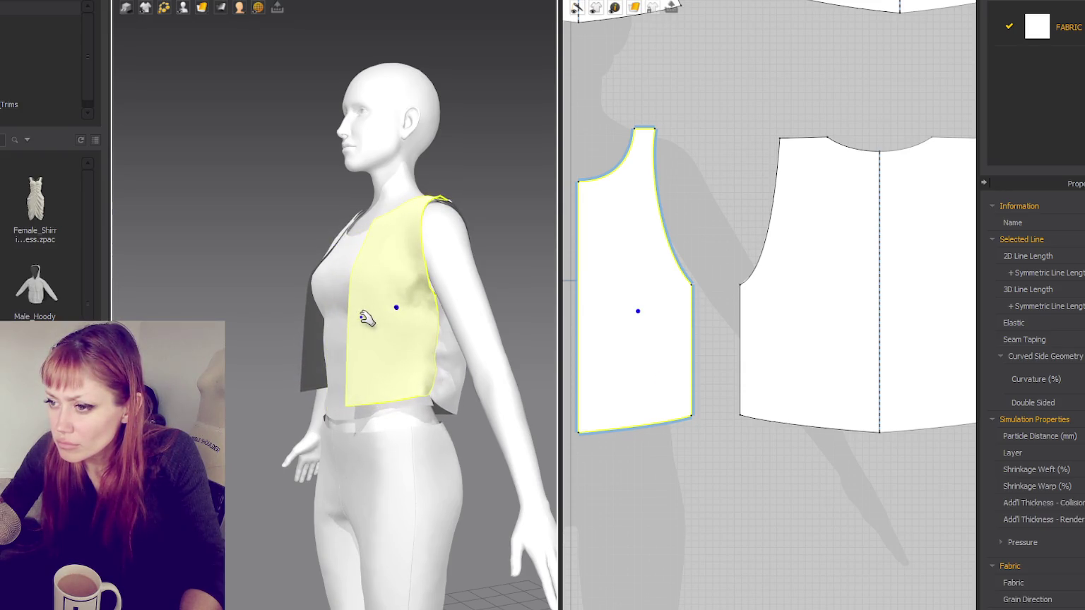
pyautogui.moveTo(429, 311)
pyautogui.mouseDown(button='right')
pyautogui.moveTo(405, 256)
pyautogui.moveTo(388, 259)
pyautogui.mouseUp(button='right')
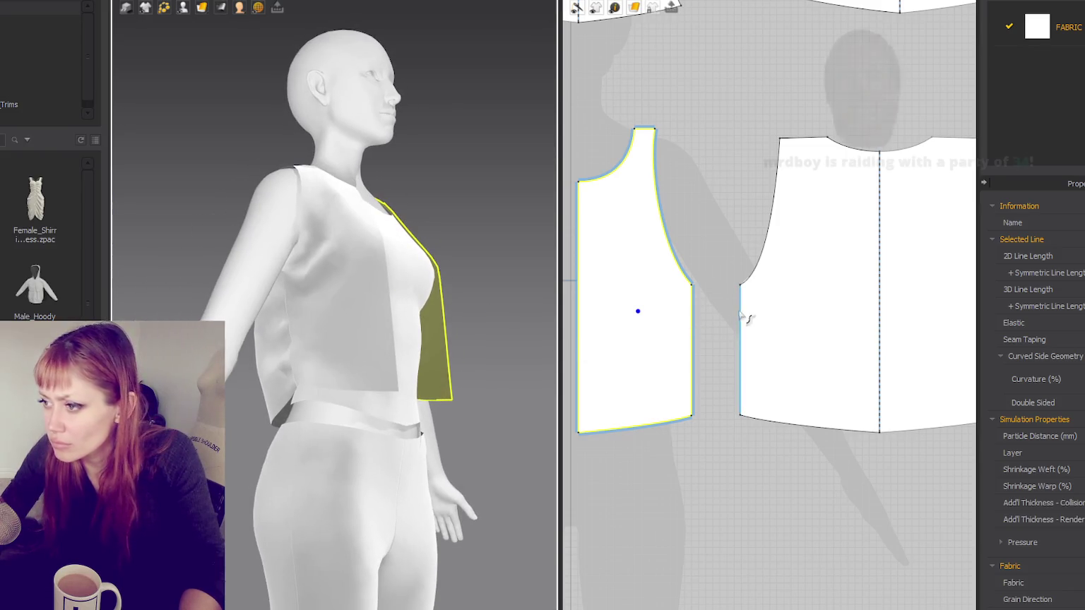
pyautogui.click(671, 7)
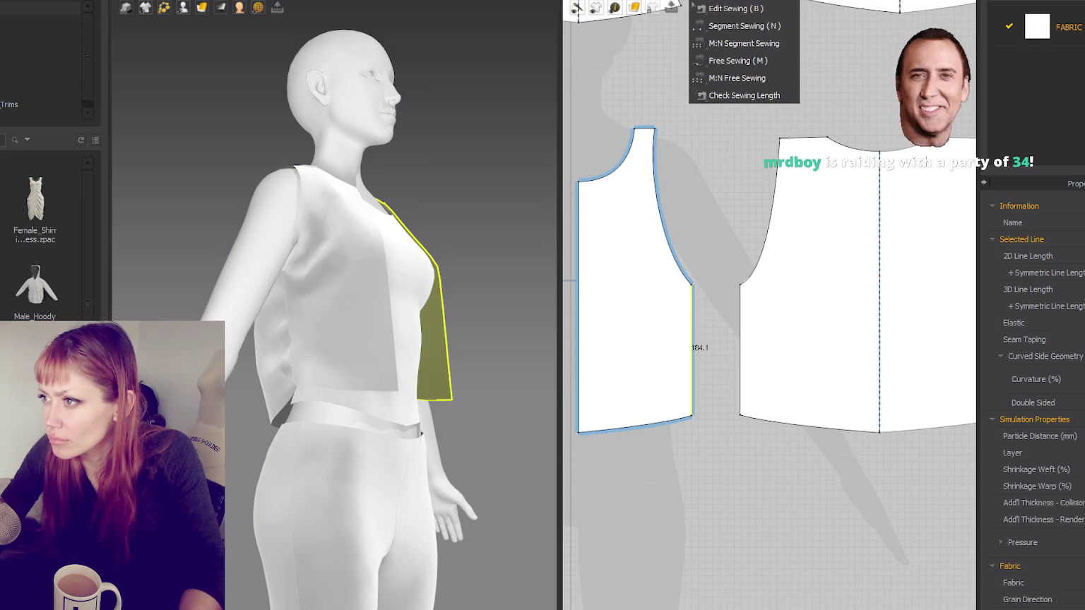
# Step: Free-sew the front vest half's side edge to the back piece's side edge
pyautogui.click(727, 8)
pyautogui.scroll(-2, 696, 339)
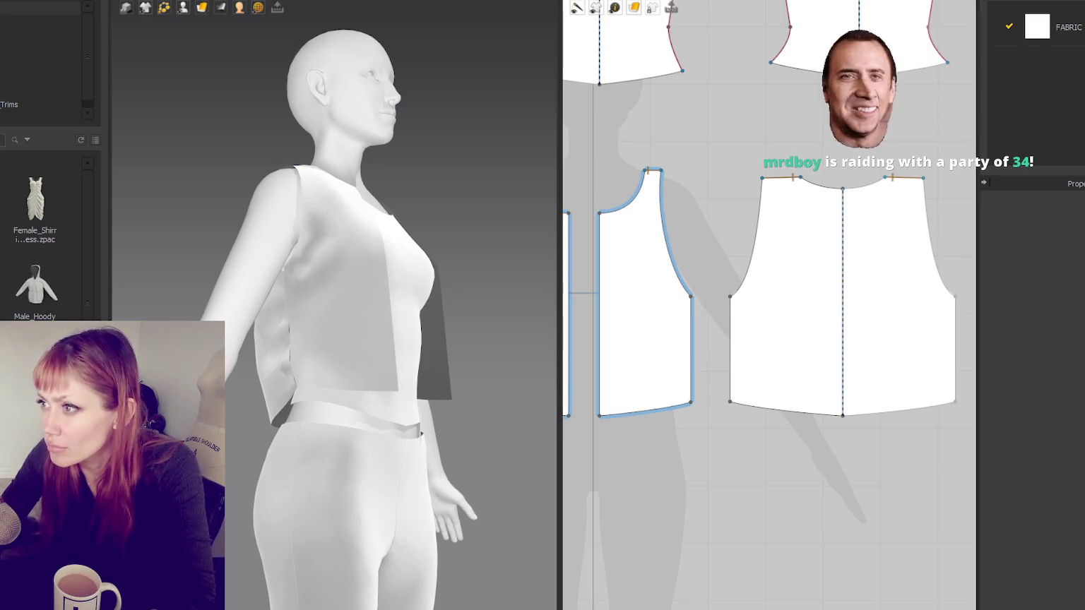
pyautogui.click(671, 7)
pyautogui.click(738, 60)
pyautogui.click(691, 296)
pyautogui.click(690, 403)
pyautogui.click(729, 296)
pyautogui.click(730, 402)
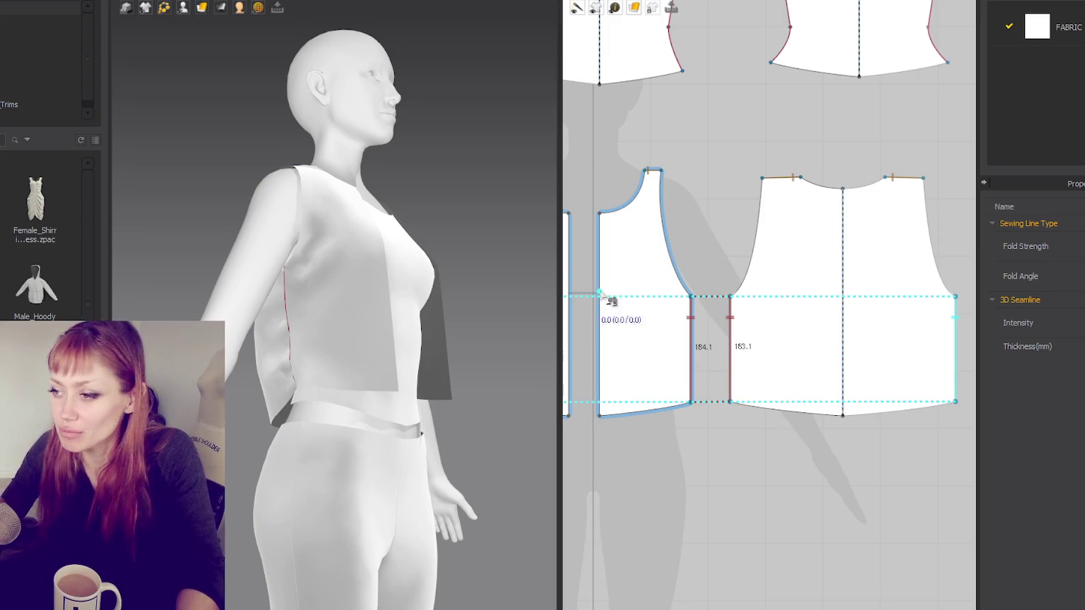
# Step: Orbit around the avatar and tug the front panel to test the vest's drape
pyautogui.click(461, 219)
pyautogui.moveTo(462, 219)
pyautogui.mouseDown(button='right')
pyautogui.moveTo(257, 230)
pyautogui.moveTo(373, 198)
pyautogui.mouseUp(button='right')
pyautogui.click(373, 199)
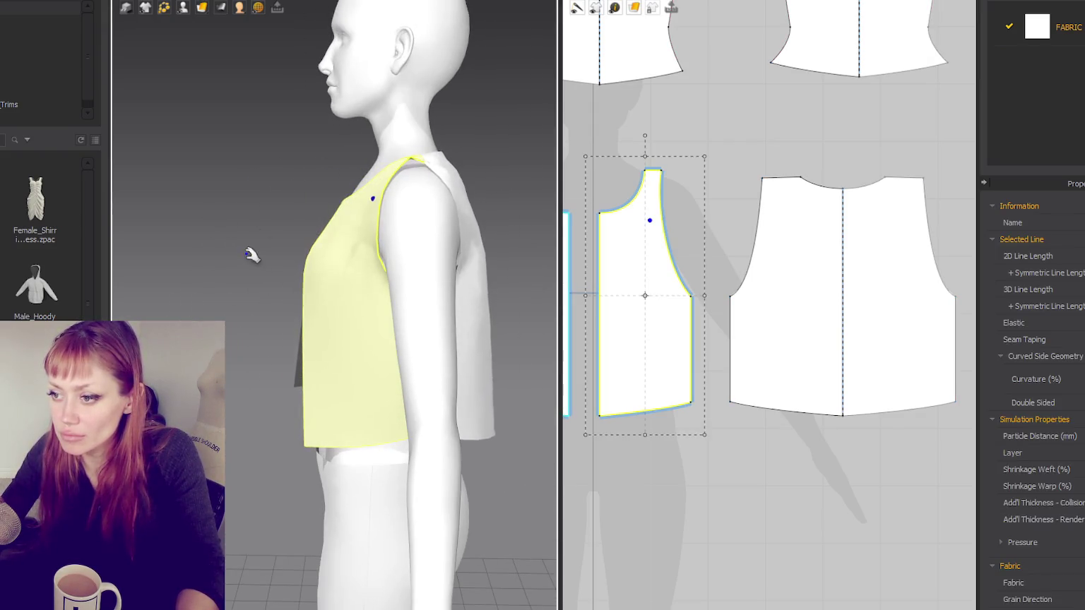
pyautogui.moveTo(252, 256); pyautogui.dragTo(479, 261, button='right')
pyautogui.click(272, 295)
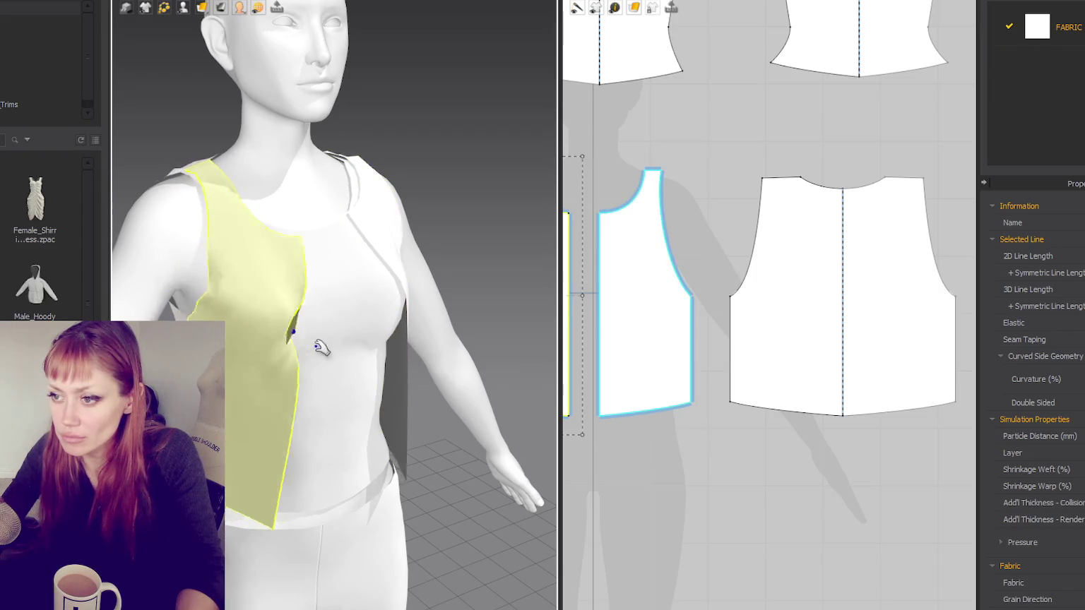
pyautogui.scroll(-3, 321, 347)
pyautogui.moveTo(318, 305)
pyautogui.mouseDown(button='right')
pyautogui.moveTo(530, 290)
pyautogui.moveTo(282, 286)
pyautogui.mouseUp(button='right')
pyautogui.moveTo(282, 287); pyautogui.dragTo(276, 358)
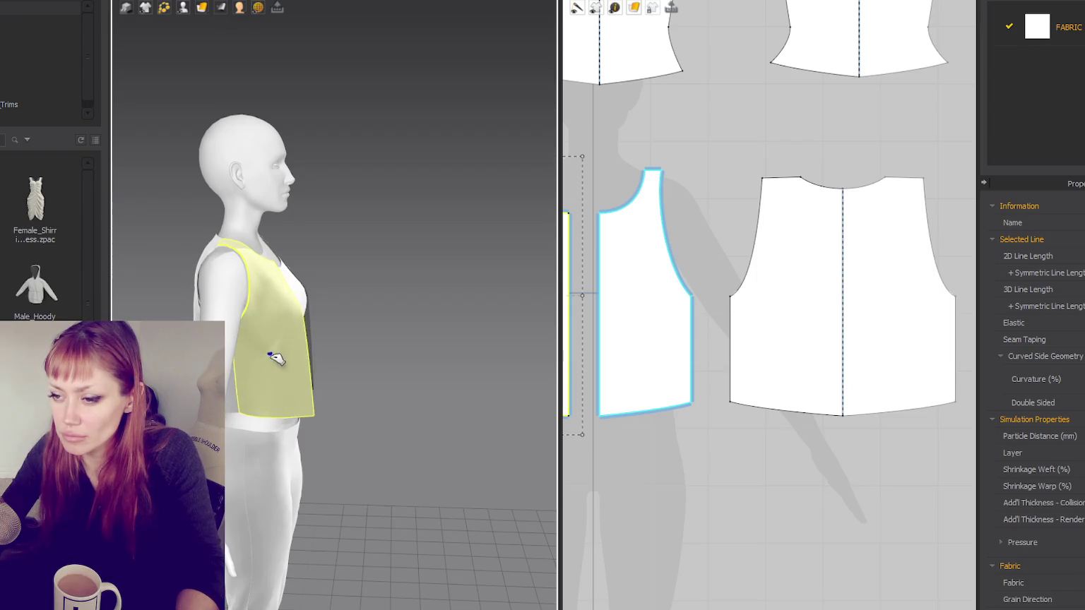
pyautogui.press('2')
pyautogui.moveTo(260, 351)
pyautogui.mouseDown(button='right')
pyautogui.moveTo(413, 298)
pyautogui.moveTo(481, 310)
pyautogui.mouseUp(button='right')
pyautogui.scroll(-3, 809, 304)
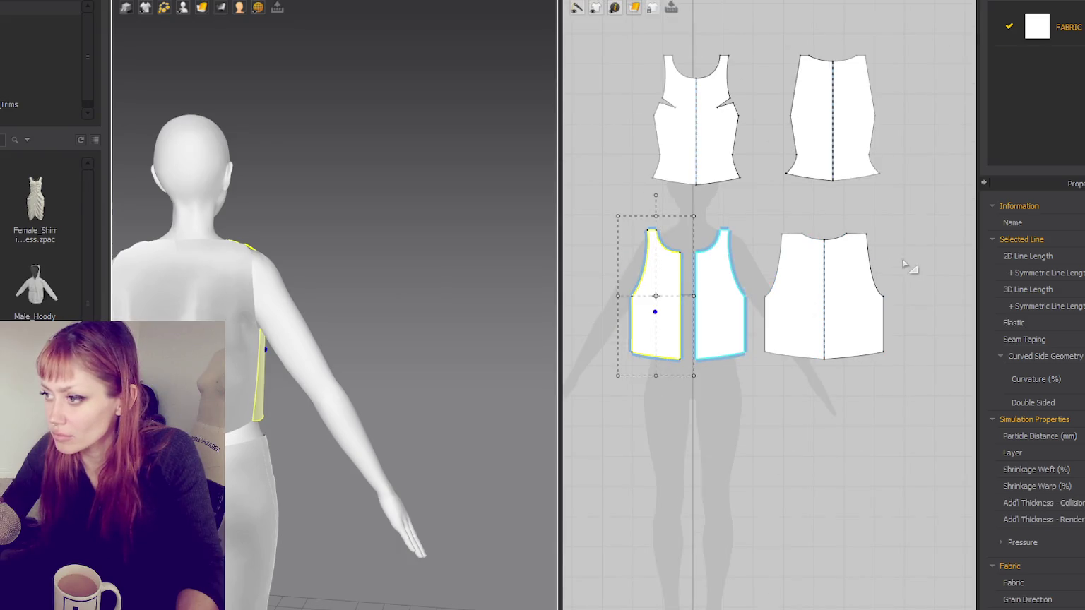
# Step: With the line-editing tool, box-select the vest pieces' side and hem lines
pyautogui.click(577, 7)
pyautogui.click(634, 99)
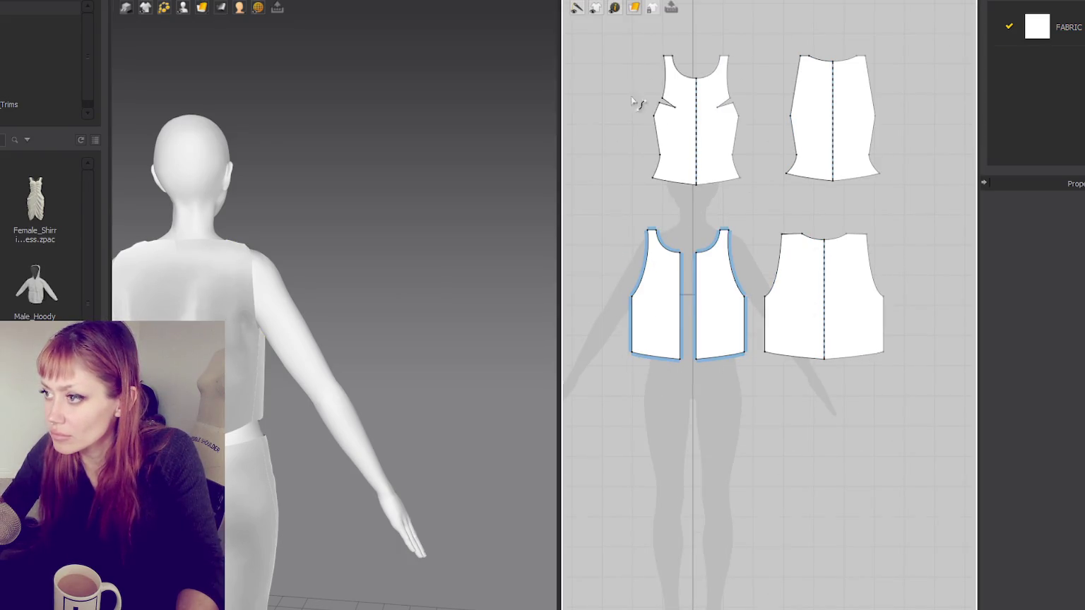
pyautogui.moveTo(591, 395)
pyautogui.mouseDown()
pyautogui.moveTo(890, 311)
pyautogui.moveTo(588, 414)
pyautogui.mouseUp()
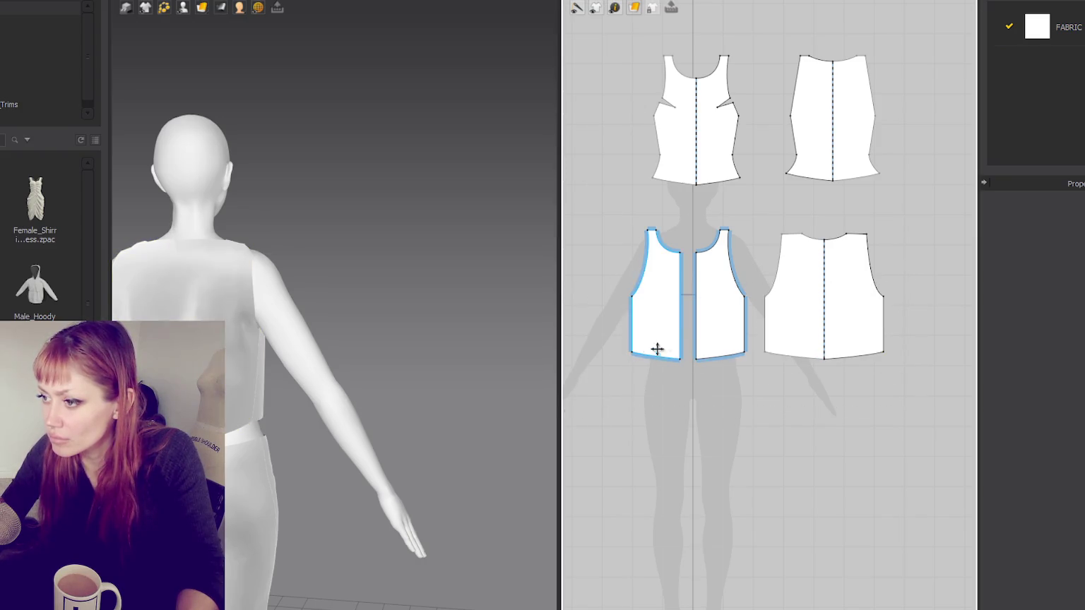
pyautogui.moveTo(625, 301)
pyautogui.mouseDown()
pyautogui.moveTo(872, 367)
pyautogui.moveTo(815, 378)
pyautogui.mouseUp()
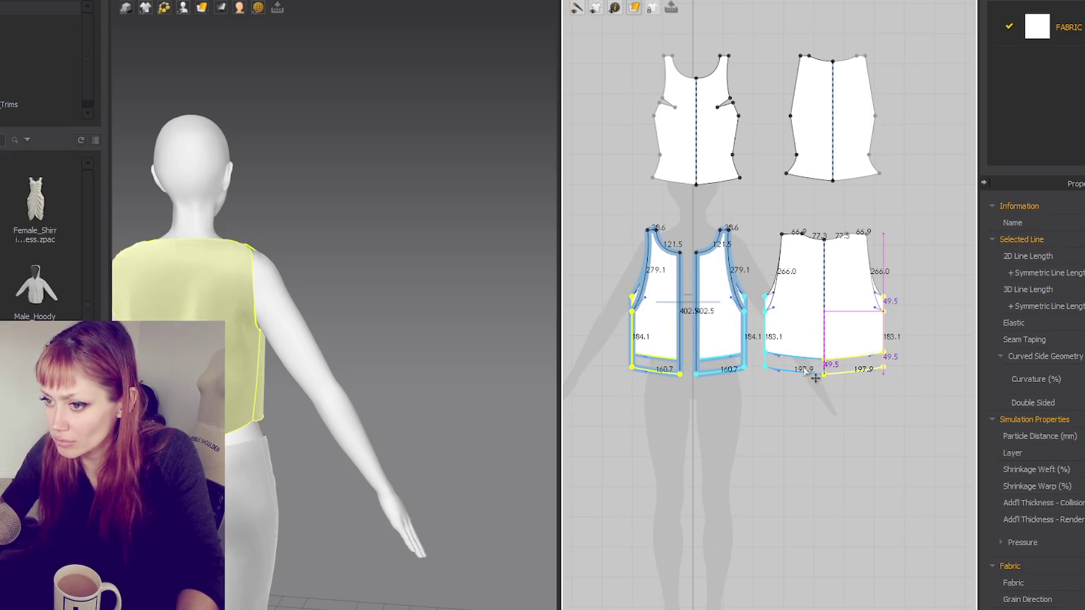
# Step: Move the front shoulder-neck point and lower the front armhole curve
pyautogui.click(734, 302)
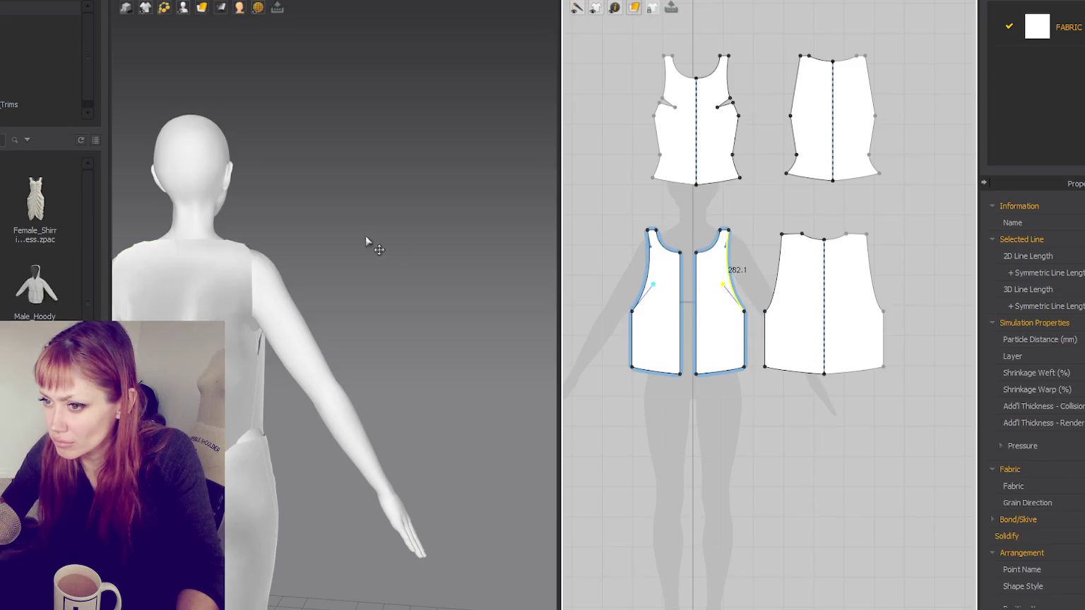
pyautogui.press('2')
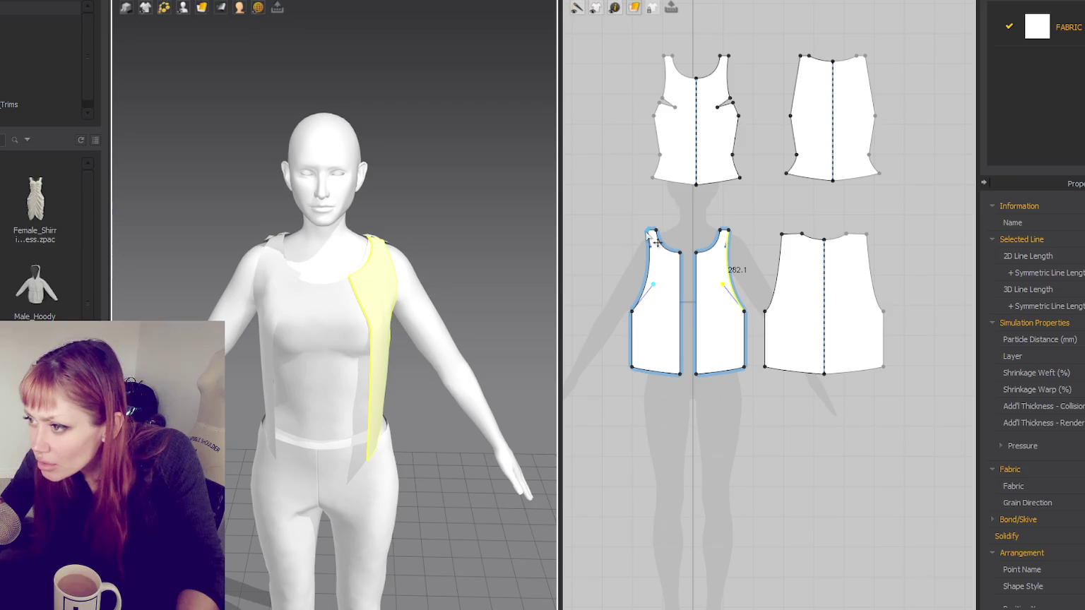
pyautogui.moveTo(647, 231); pyautogui.dragTo(639, 236)
pyautogui.moveTo(651, 271); pyautogui.dragTo(647, 291)
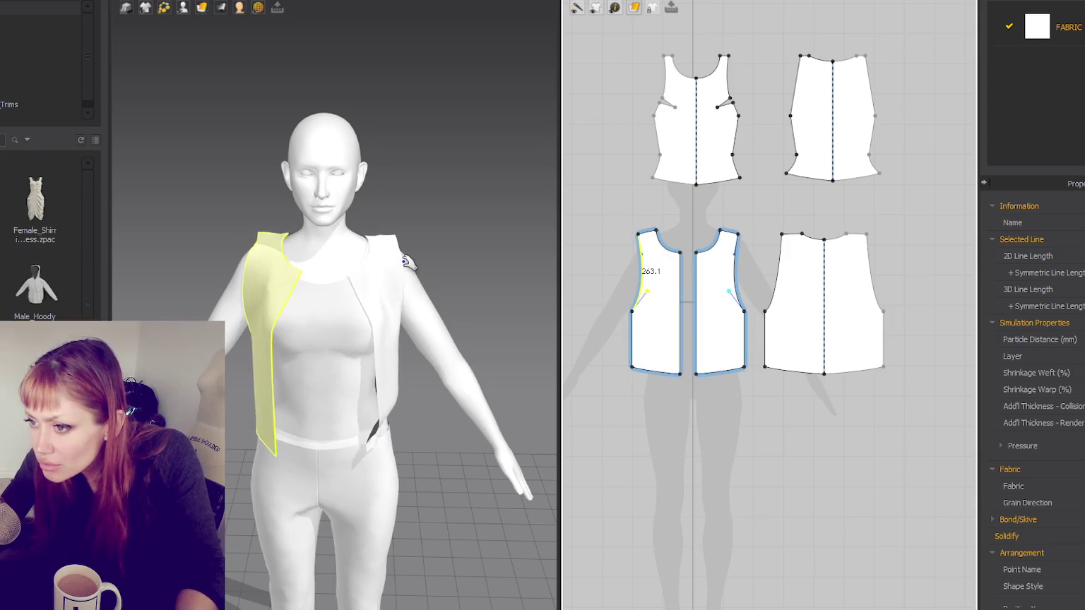
# Step: Curve the back piece's armholes further inward
pyautogui.moveTo(377, 276); pyautogui.dragTo(470, 272, button='right')
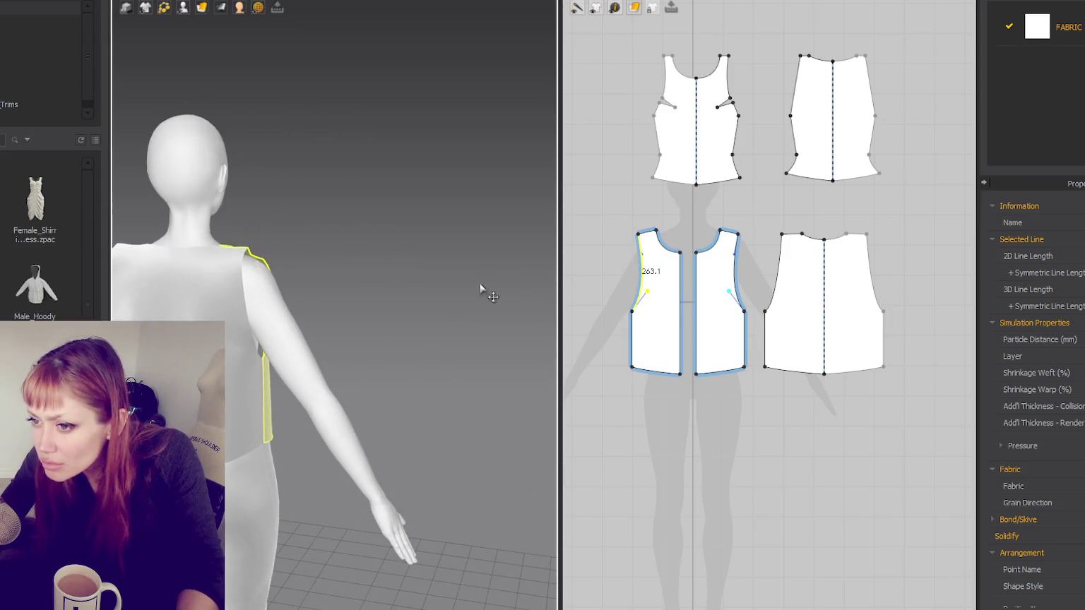
pyautogui.click(791, 247)
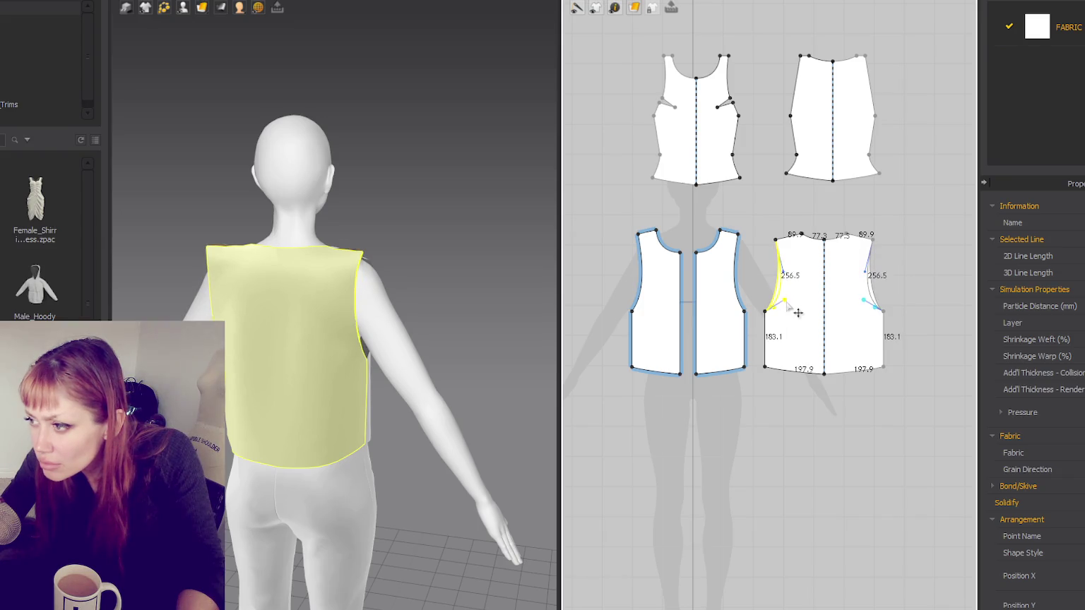
pyautogui.moveTo(804, 308); pyautogui.dragTo(803, 292)
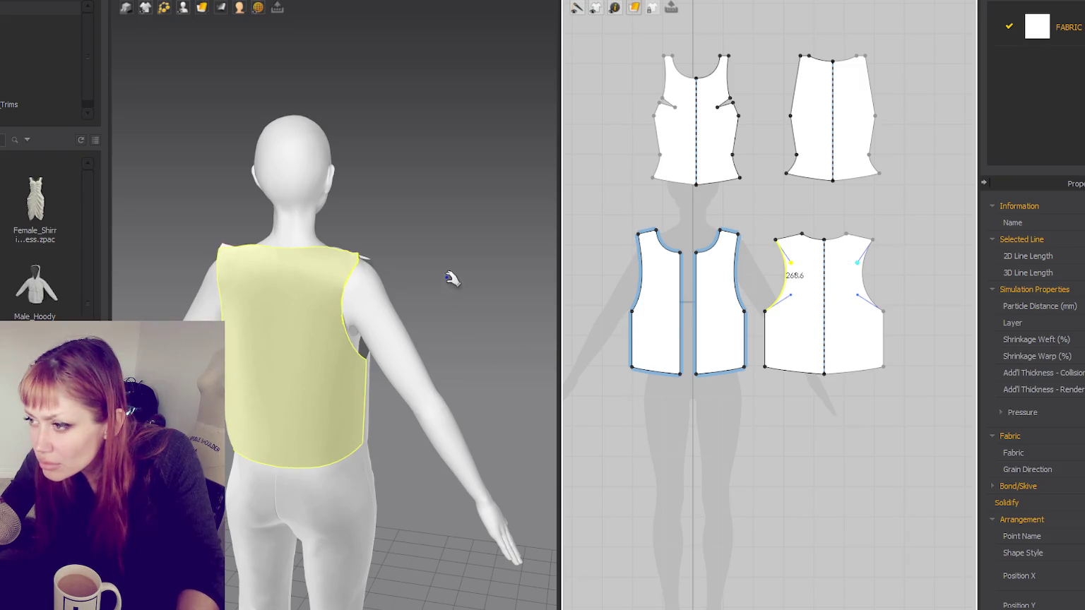
pyautogui.moveTo(411, 226)
pyautogui.mouseDown(button='right')
pyautogui.moveTo(186, 254)
pyautogui.moveTo(327, 237)
pyautogui.mouseUp(button='right')
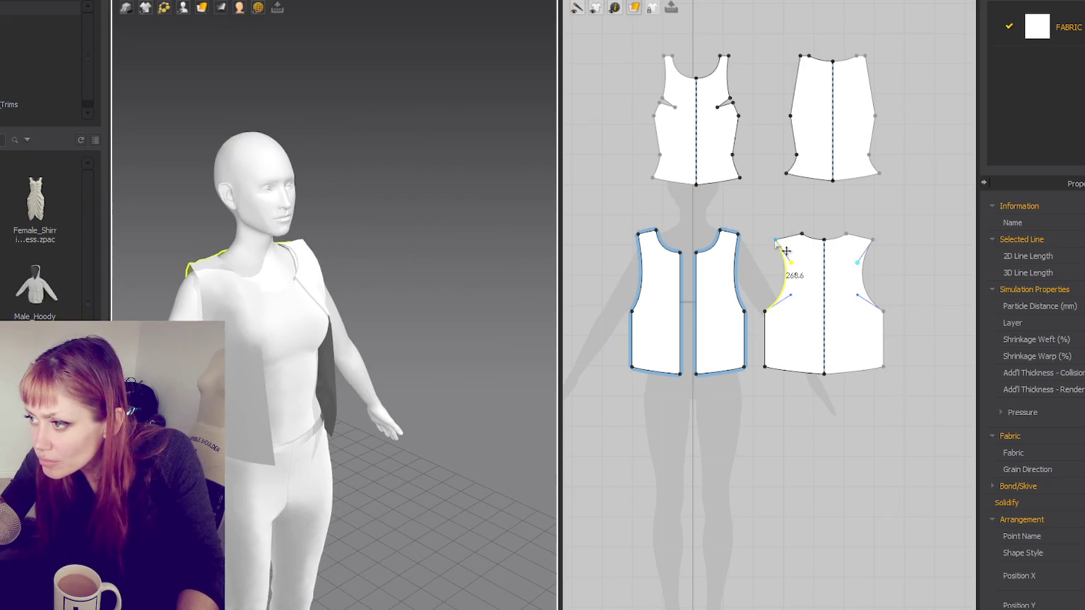
pyautogui.moveTo(786, 251); pyautogui.dragTo(790, 249)
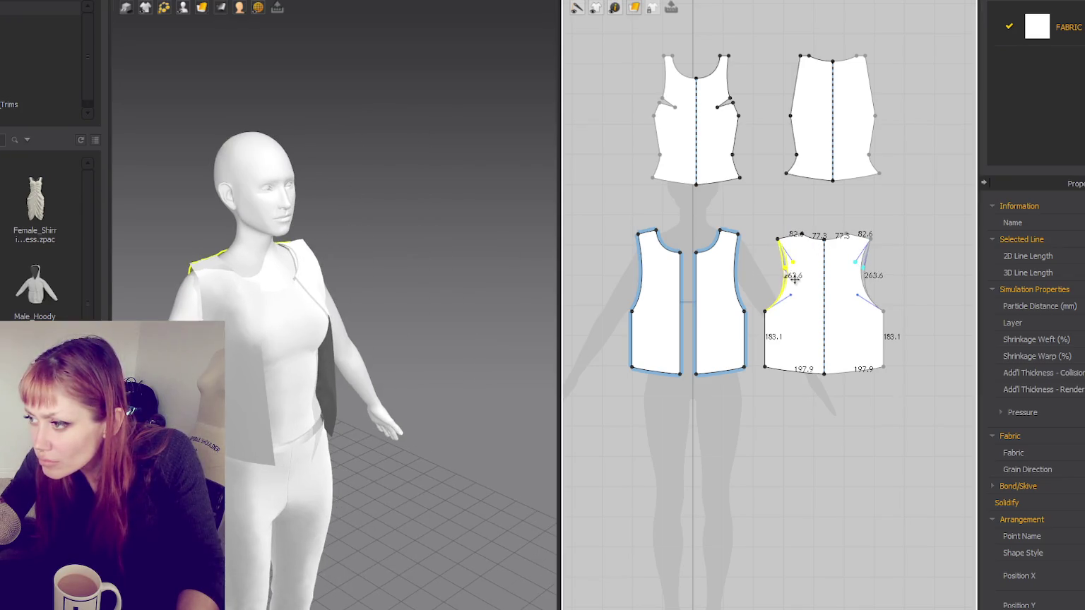
# Step: Add a curve point to the front armholes and check the drape on the avatar
pyautogui.press('2')
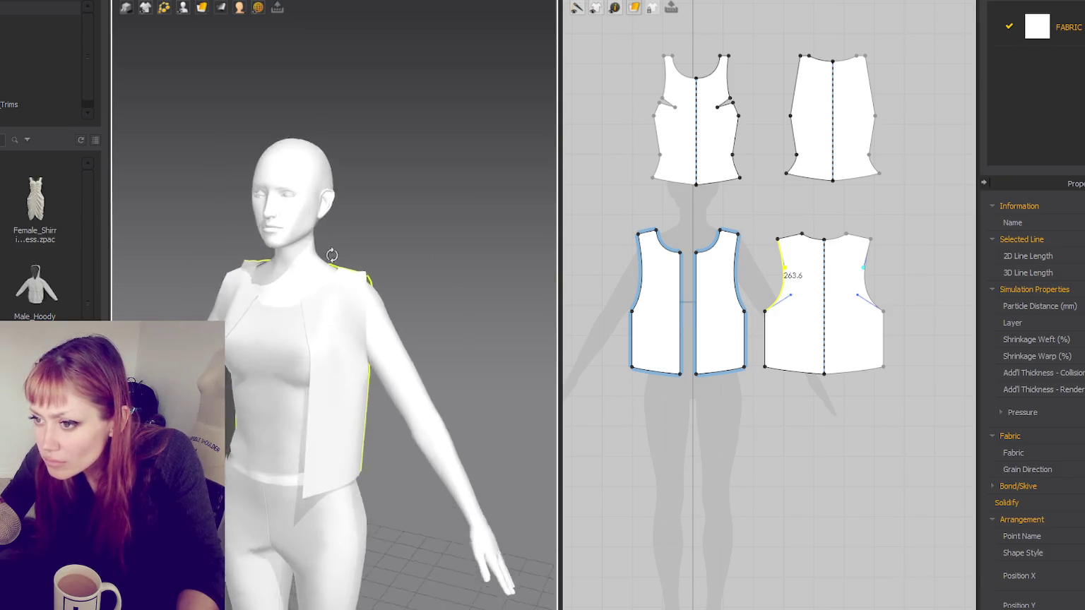
pyautogui.click(736, 277)
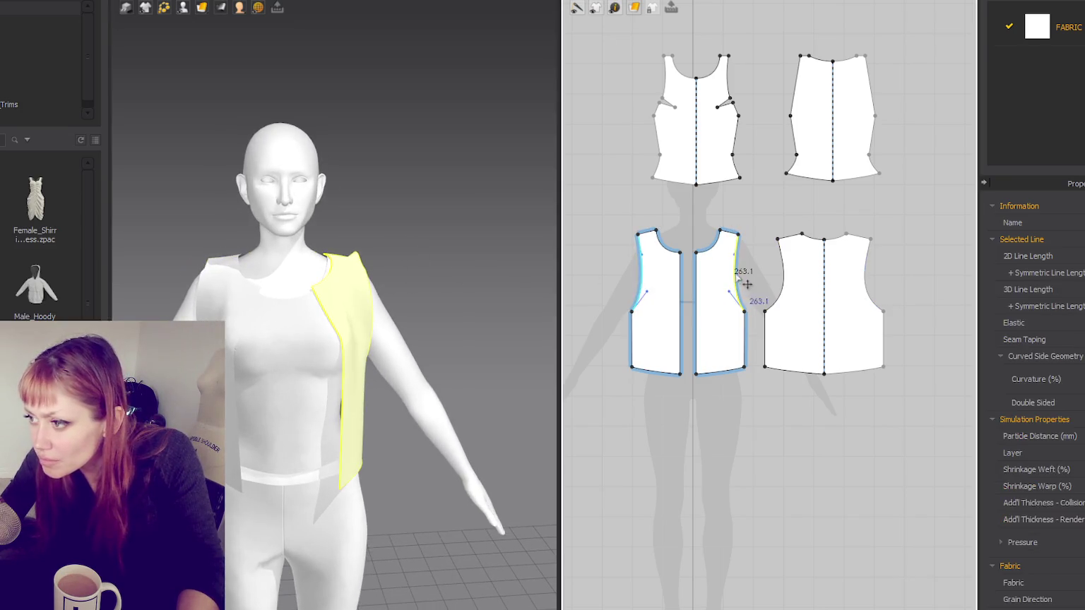
pyautogui.click(734, 261)
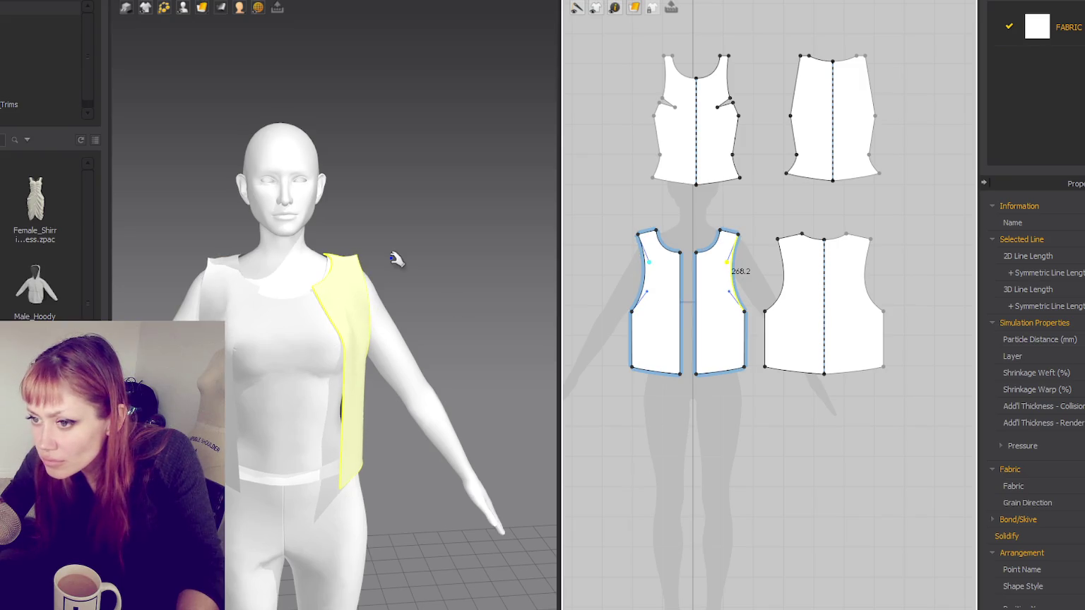
pyautogui.click(659, 298)
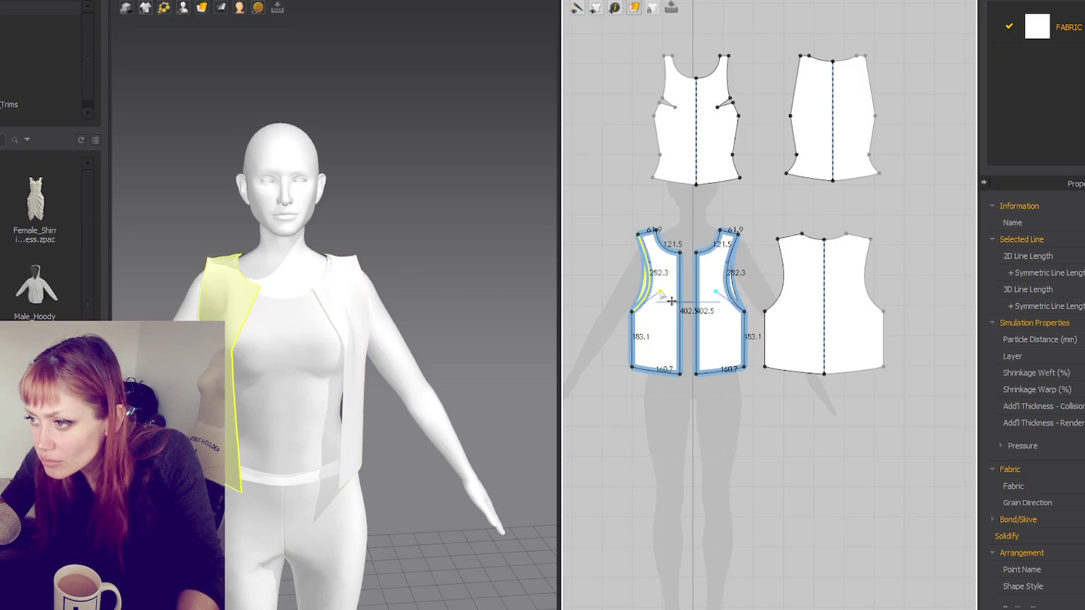
pyautogui.moveTo(245, 291)
pyautogui.mouseDown(button='right')
pyautogui.moveTo(243, 270)
pyautogui.moveTo(81, 271)
pyautogui.moveTo(159, 271)
pyautogui.mouseUp(button='right')
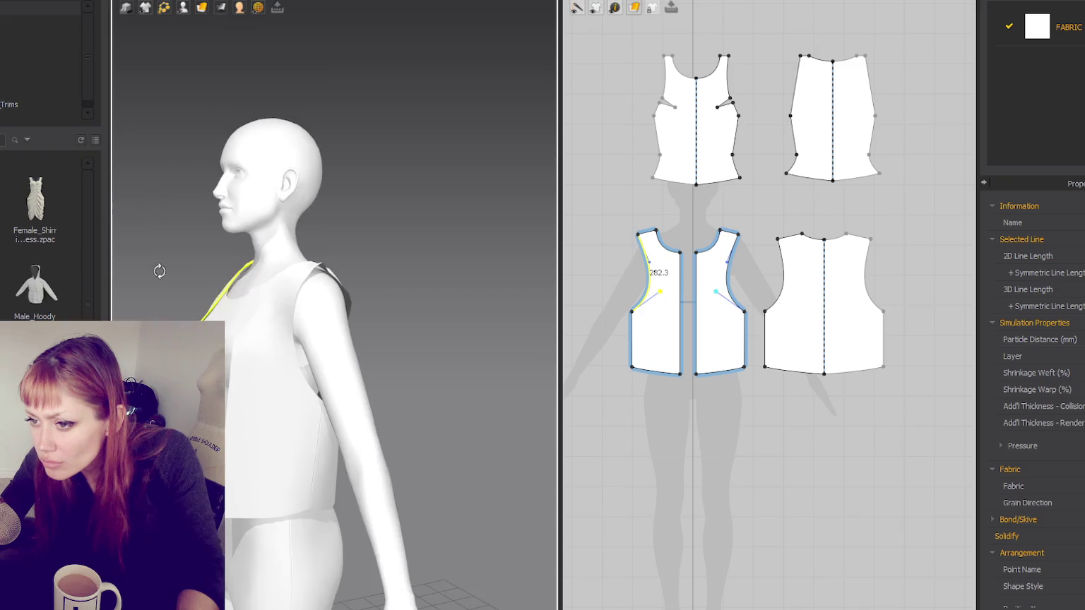
pyautogui.click(263, 297)
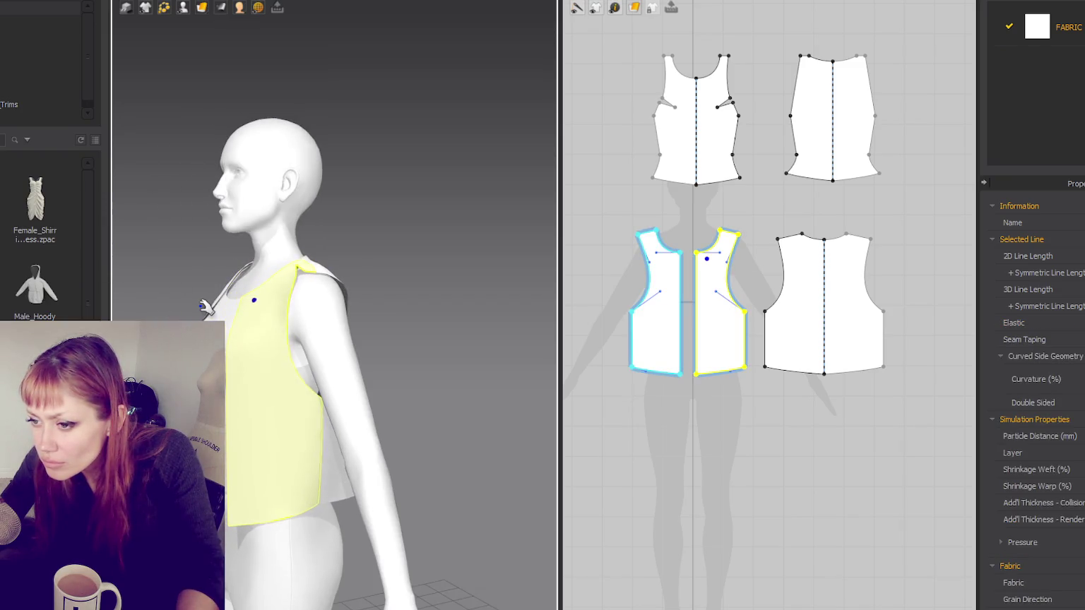
pyautogui.moveTo(204, 306)
pyautogui.mouseDown(button='right')
pyautogui.moveTo(397, 300)
pyautogui.moveTo(407, 315)
pyautogui.moveTo(317, 278)
pyautogui.moveTo(361, 280)
pyautogui.mouseUp(button='right')
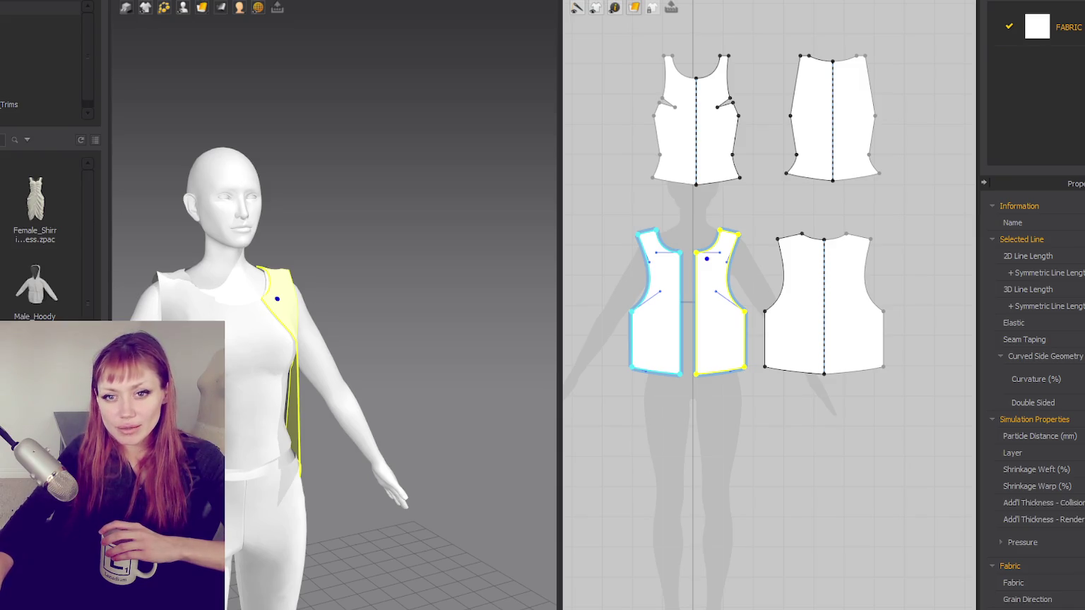
pyautogui.scroll(2, 336, 362)
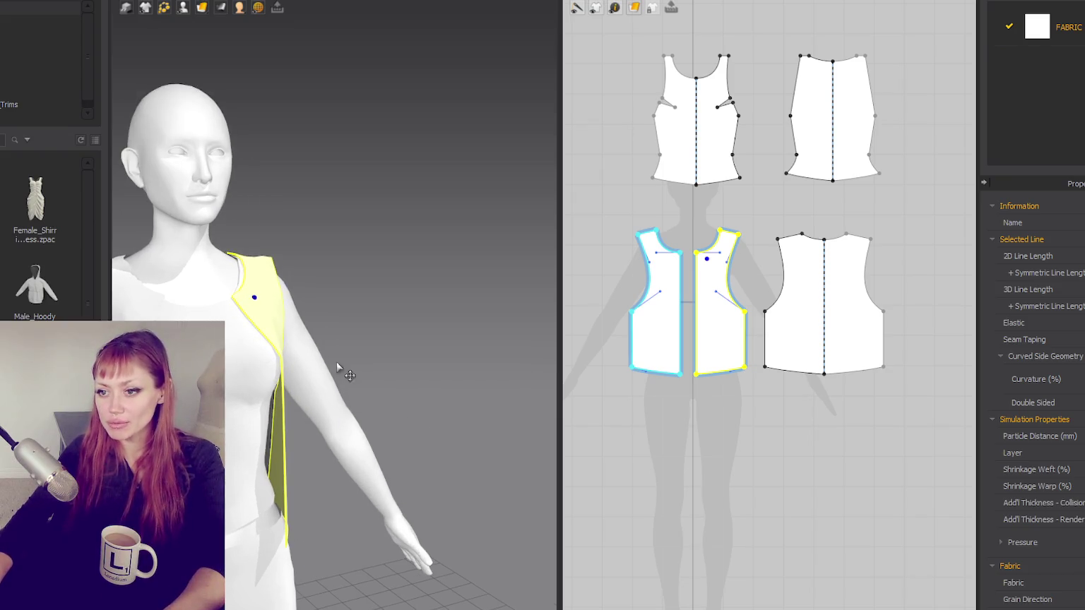
# Step: Move the back piece's shoulder-neck point outward and deepen the front armhole curve
pyautogui.moveTo(336, 362); pyautogui.dragTo(249, 303, button='right')
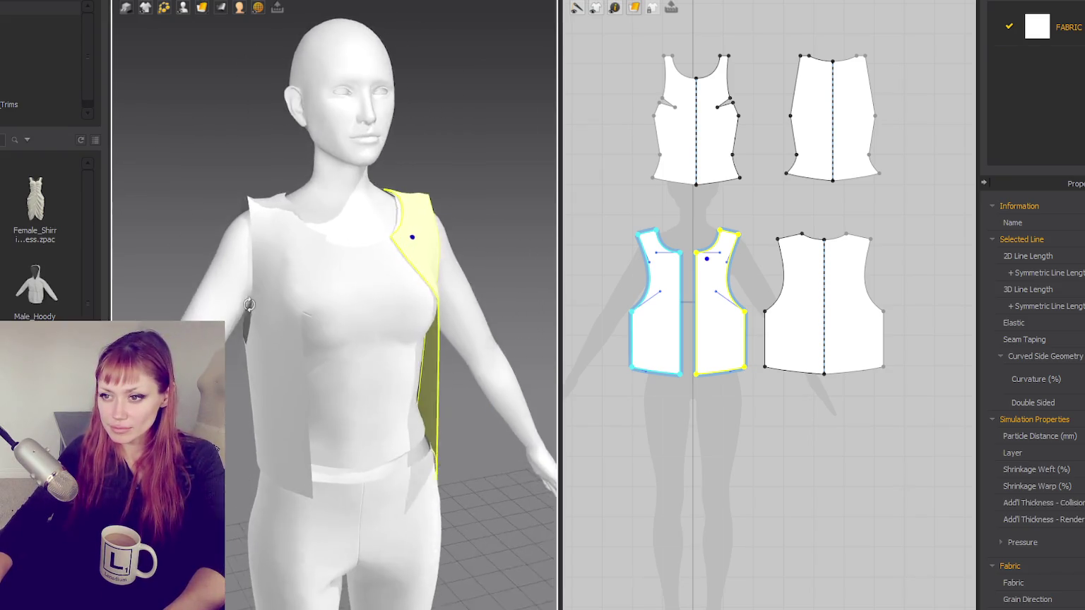
pyautogui.scroll(3, 779, 269)
pyautogui.click(783, 199)
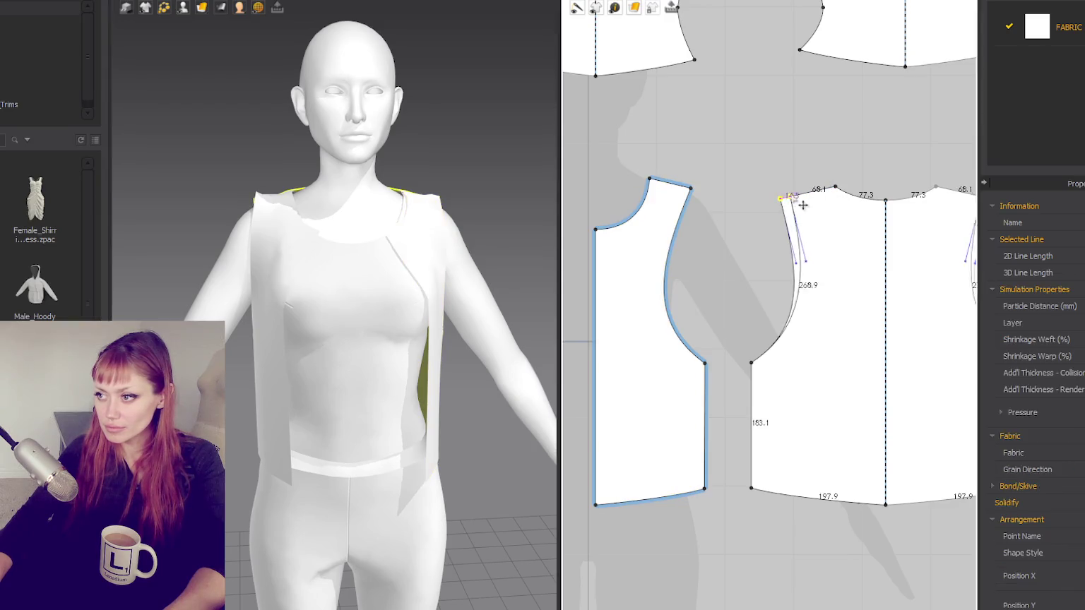
pyautogui.moveTo(782, 198); pyautogui.dragTo(805, 203)
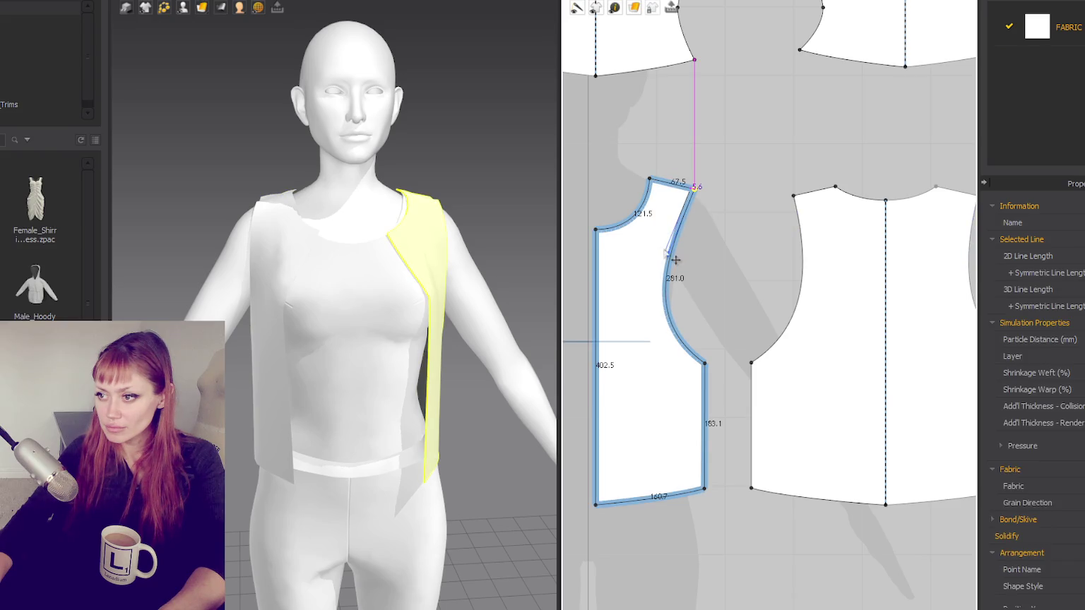
pyautogui.moveTo(668, 252); pyautogui.dragTo(678, 252)
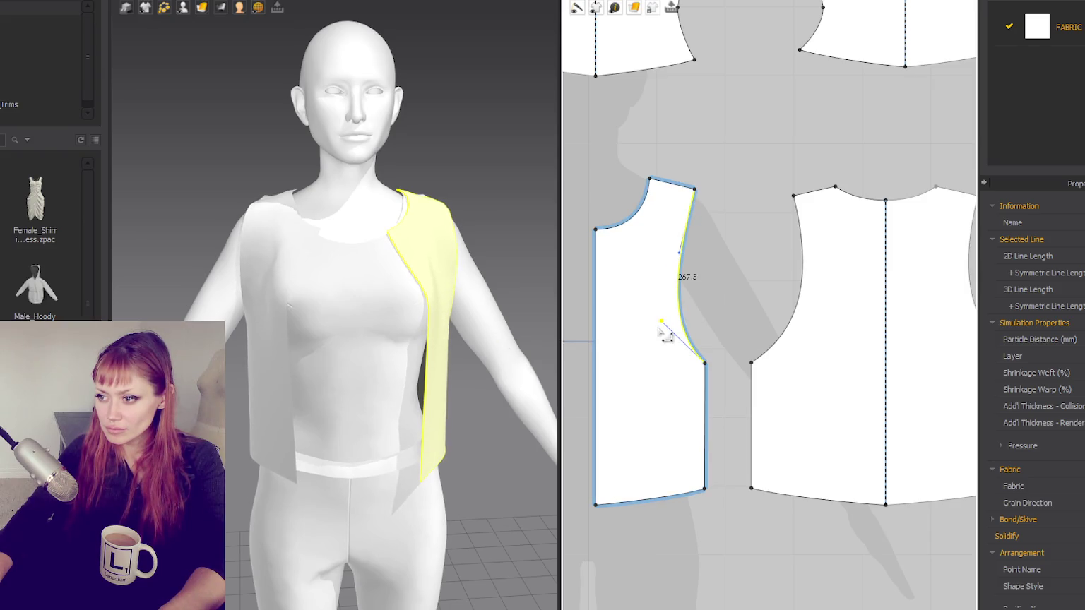
pyautogui.moveTo(671, 334)
pyautogui.mouseDown()
pyautogui.moveTo(689, 263)
pyautogui.moveTo(668, 247)
pyautogui.mouseUp()
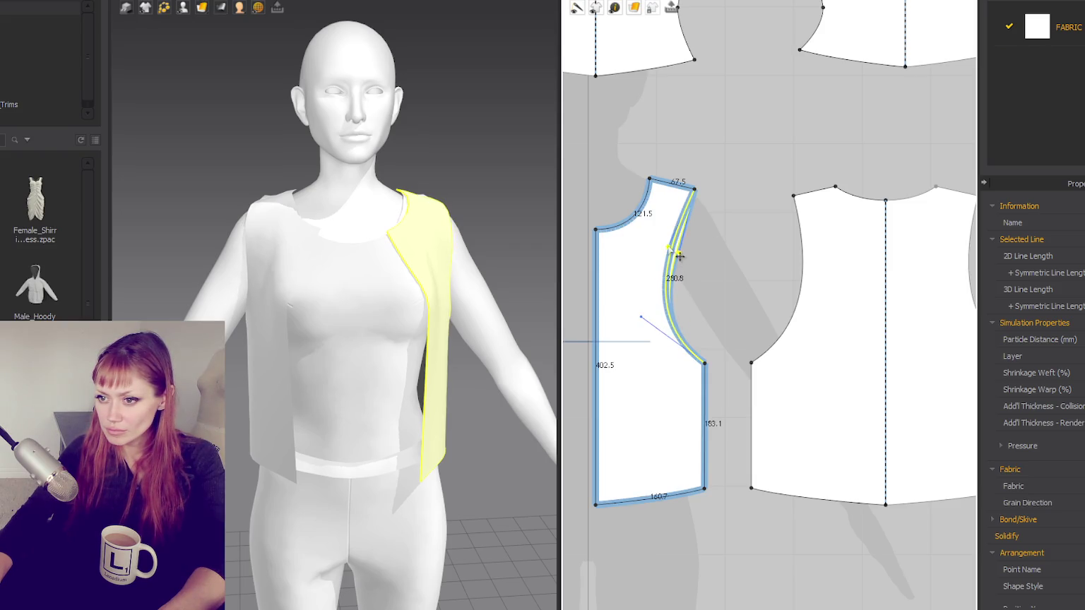
# Step: Lower the front and back shoulder corners and shift the back armhole's bottom point inward
pyautogui.moveTo(280, 363); pyautogui.dragTo(363, 389, button='right')
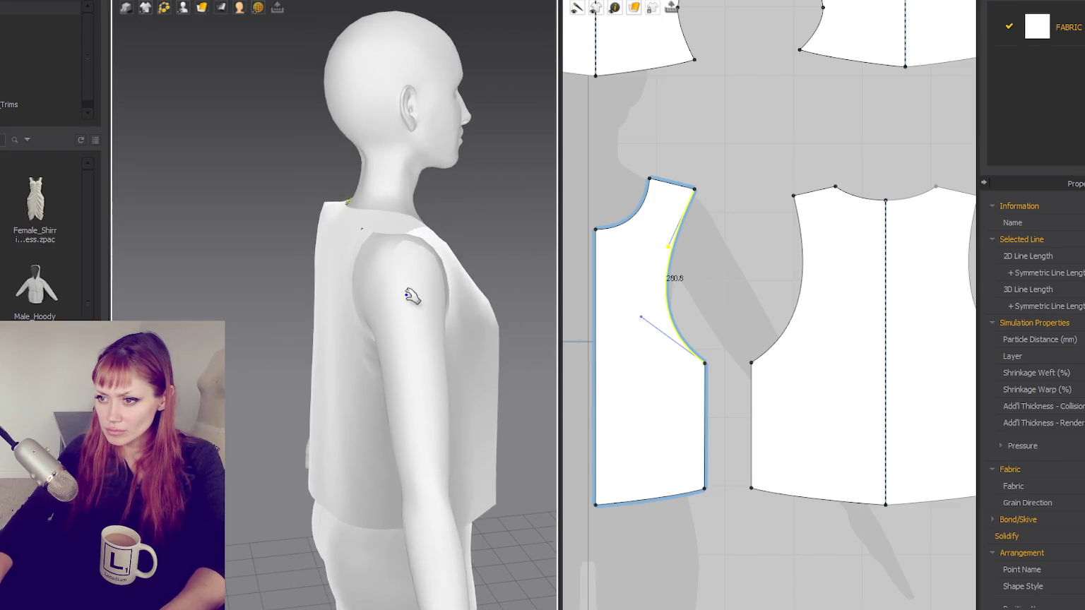
pyautogui.moveTo(346, 298); pyautogui.dragTo(327, 307, button='right')
pyautogui.click(332, 282)
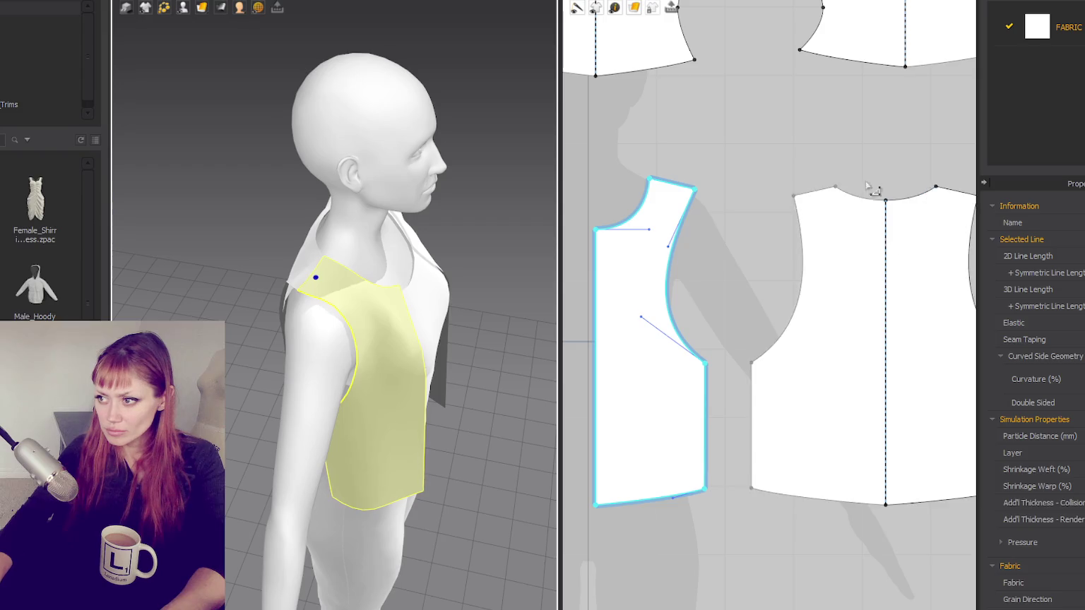
pyautogui.click(696, 192)
pyautogui.moveTo(696, 192); pyautogui.dragTo(691, 203)
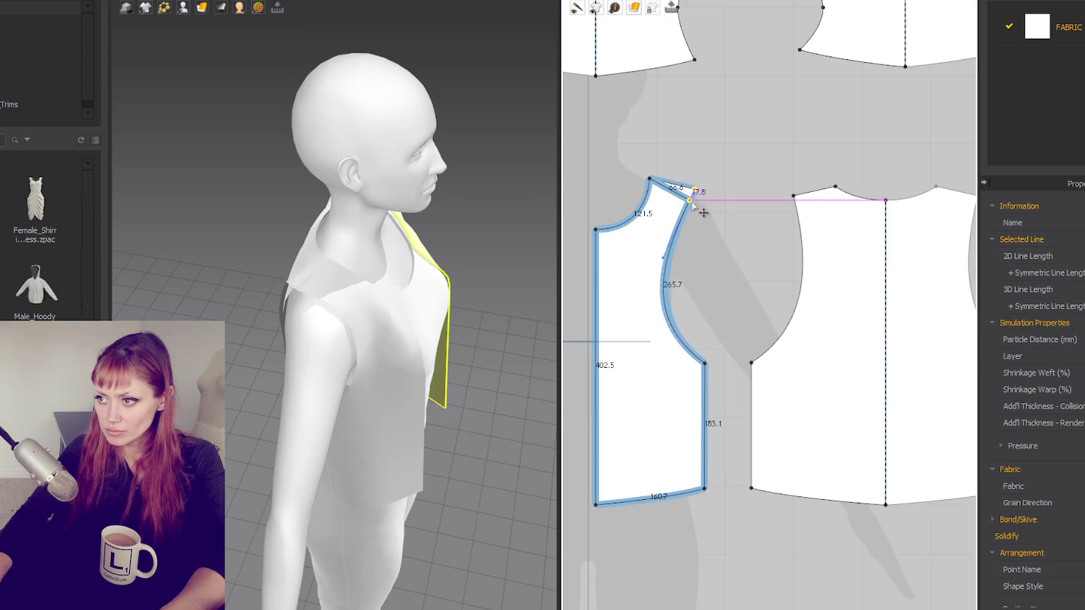
pyautogui.moveTo(794, 198); pyautogui.dragTo(796, 204)
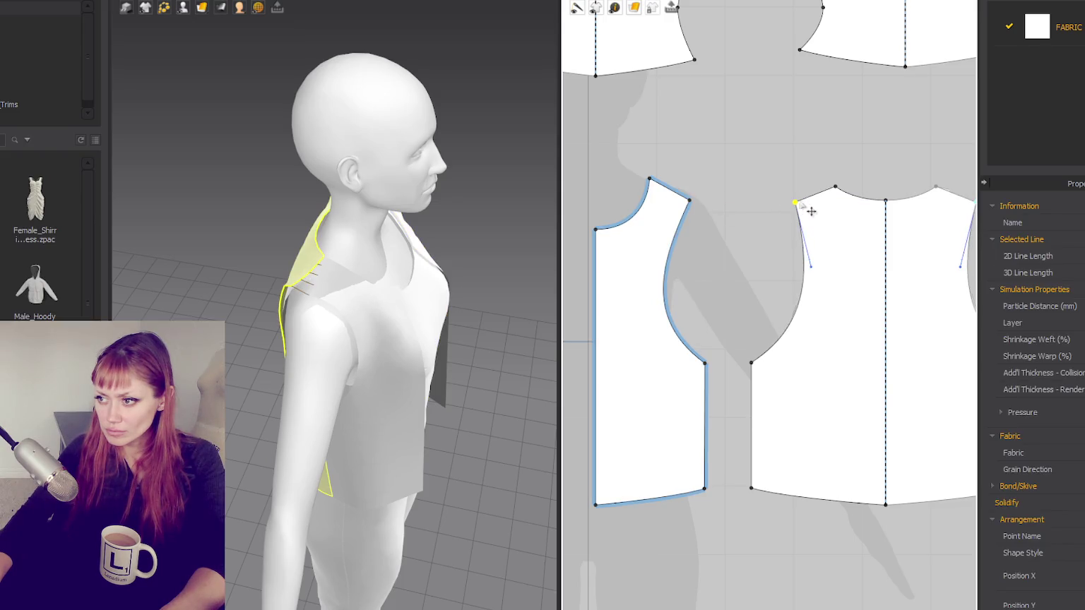
pyautogui.moveTo(366, 304)
pyautogui.mouseDown(button='right')
pyautogui.moveTo(478, 305)
pyautogui.moveTo(332, 235)
pyautogui.moveTo(225, 330)
pyautogui.mouseUp(button='right')
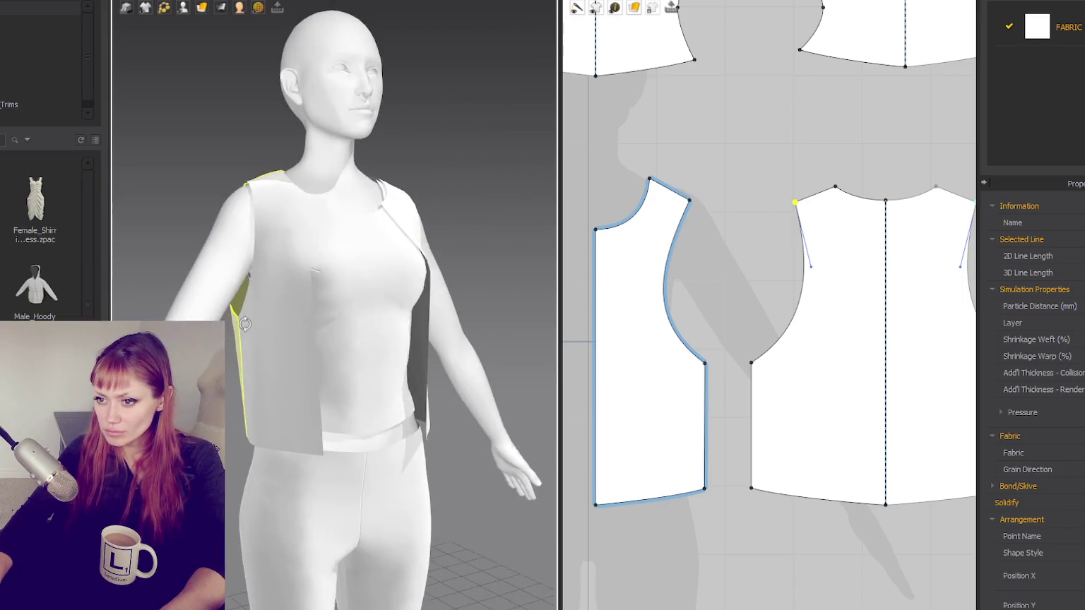
pyautogui.moveTo(750, 362); pyautogui.dragTo(764, 363)
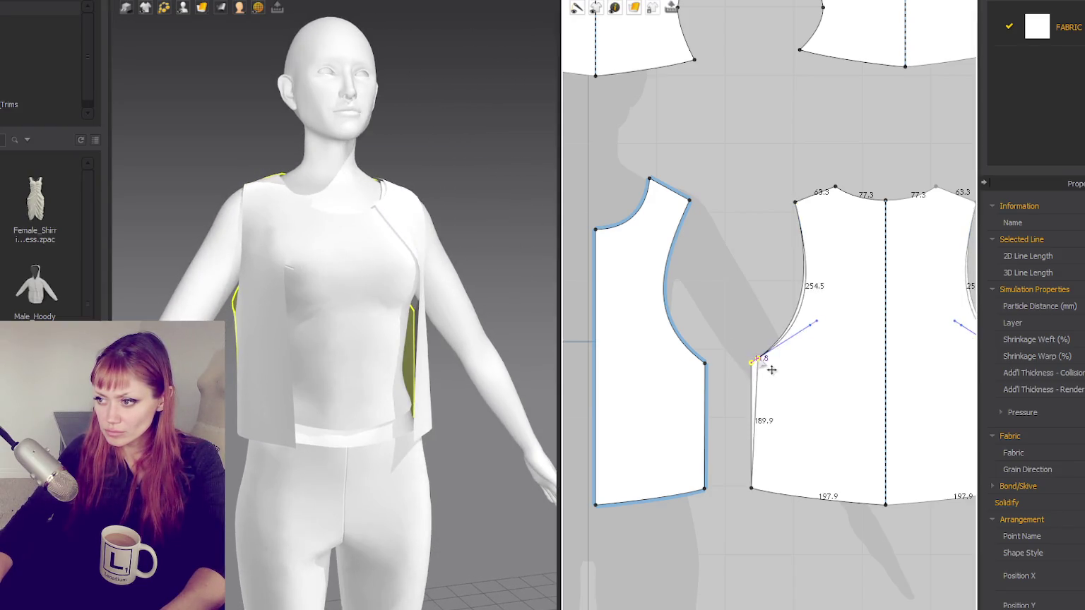
# Step: Curve the back armhole to 249.2 and pull the front piece's bottom side corner inward
pyautogui.click(786, 330)
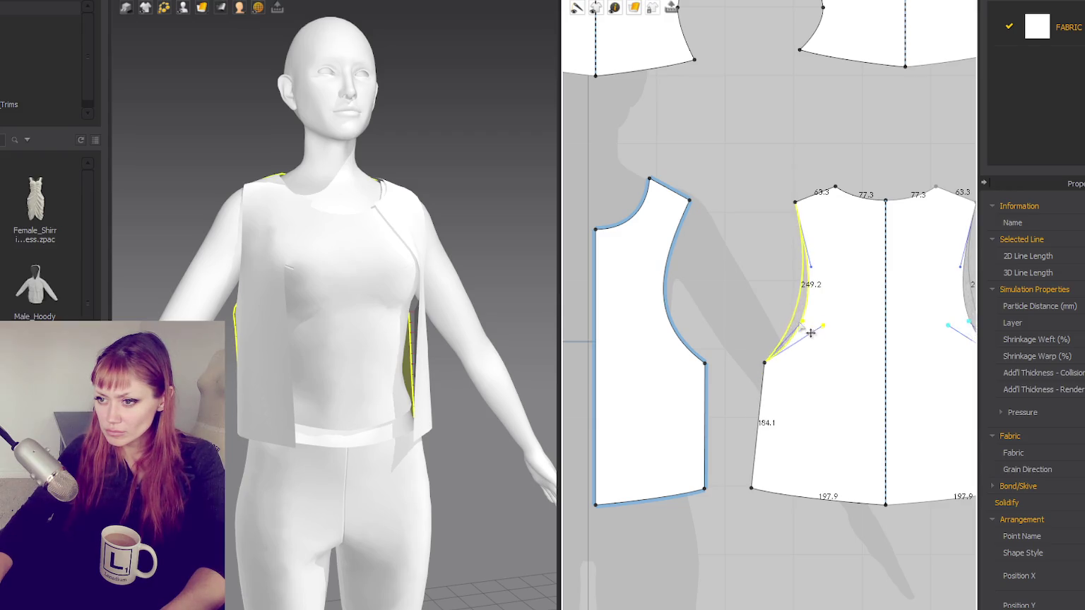
pyautogui.moveTo(283, 395)
pyautogui.mouseDown(button='right')
pyautogui.moveTo(392, 343)
pyautogui.moveTo(501, 337)
pyautogui.moveTo(513, 395)
pyautogui.mouseUp(button='right')
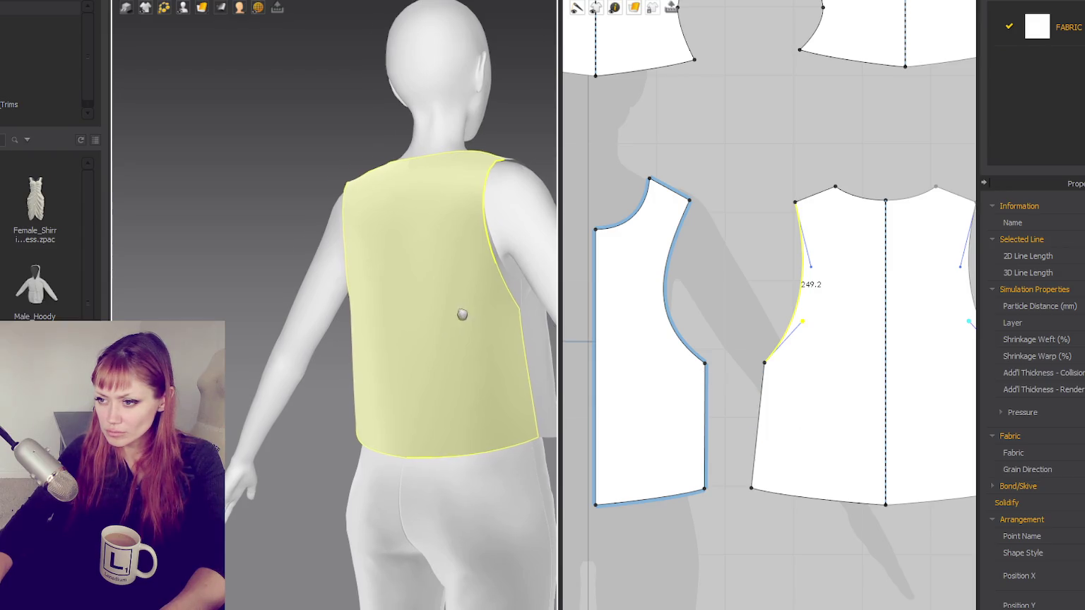
pyautogui.moveTo(473, 326); pyautogui.dragTo(153, 286, button='right')
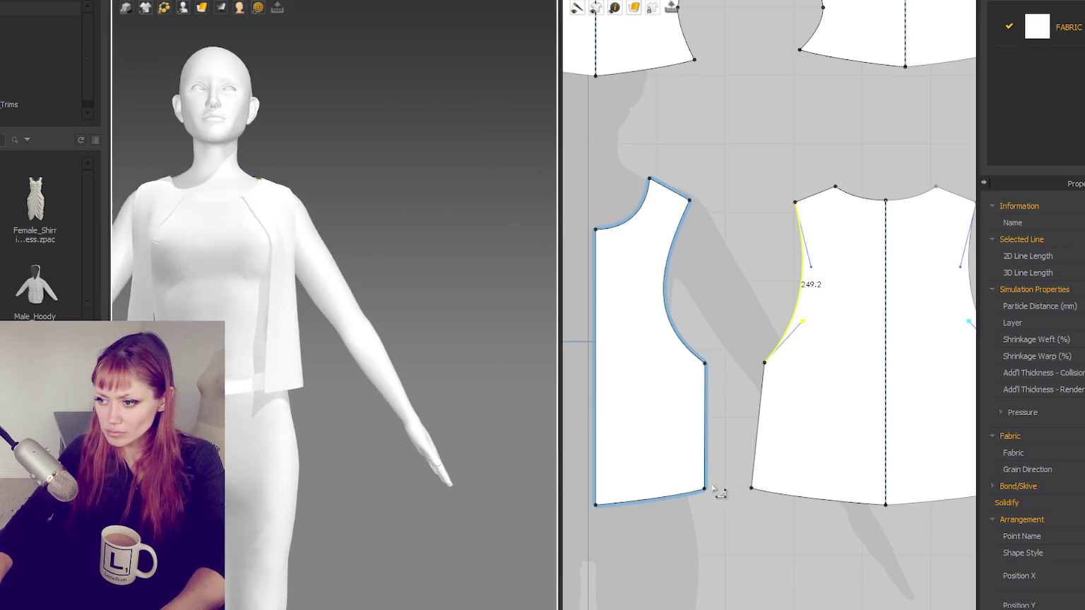
pyautogui.moveTo(704, 488)
pyautogui.mouseDown()
pyautogui.moveTo(689, 483)
pyautogui.moveTo(774, 482)
pyautogui.mouseUp()
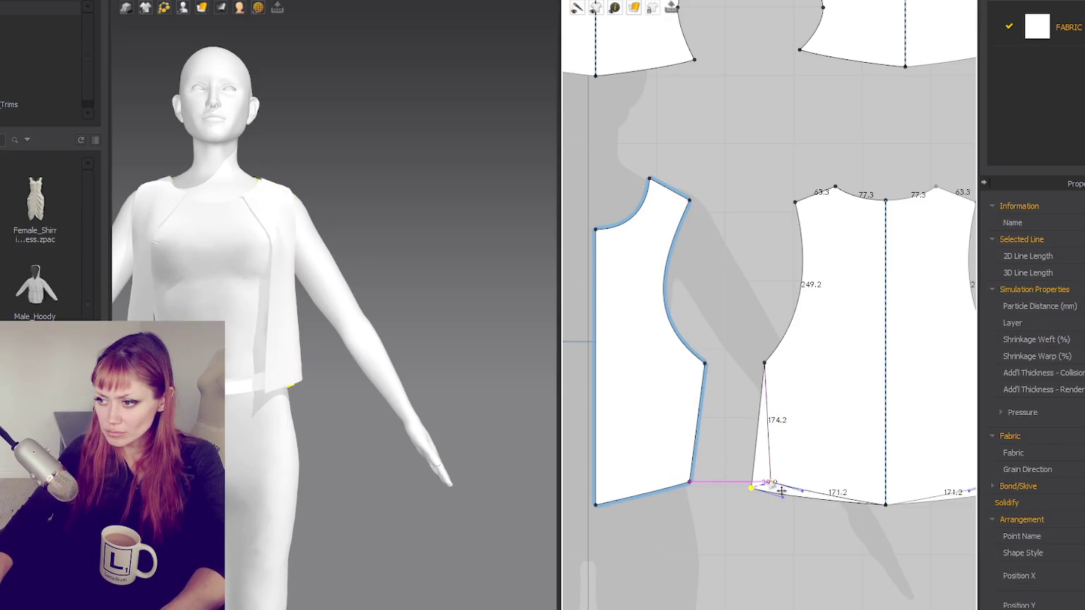
# Step: Raise the back hem edge to shorten the vest and gently flatten its curve
pyautogui.moveTo(266, 341); pyautogui.dragTo(459, 356, button='right')
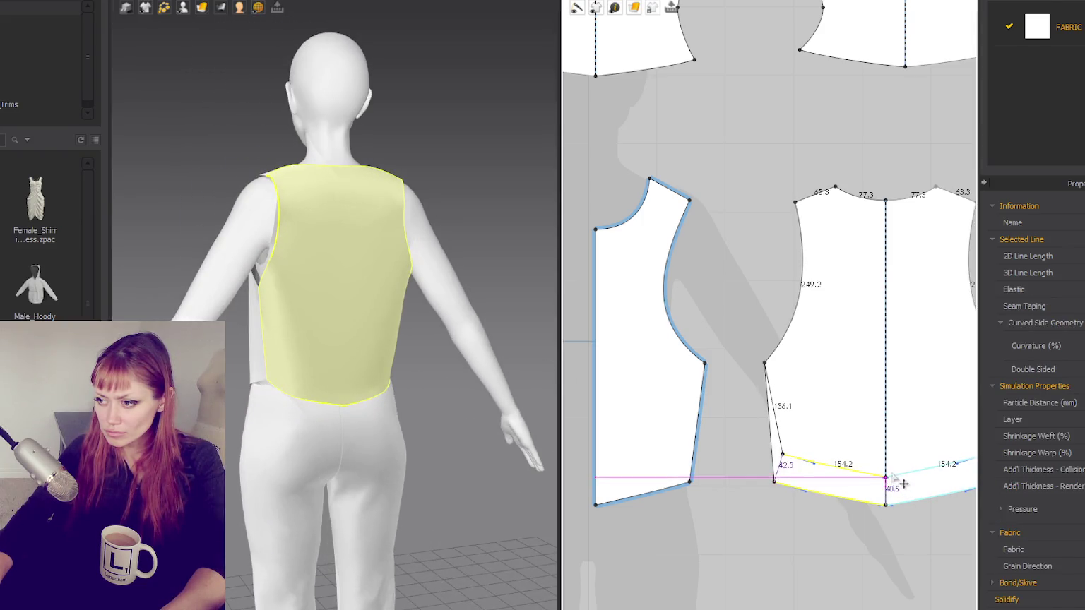
pyautogui.click(878, 504)
pyautogui.moveTo(880, 513); pyautogui.dragTo(880, 471)
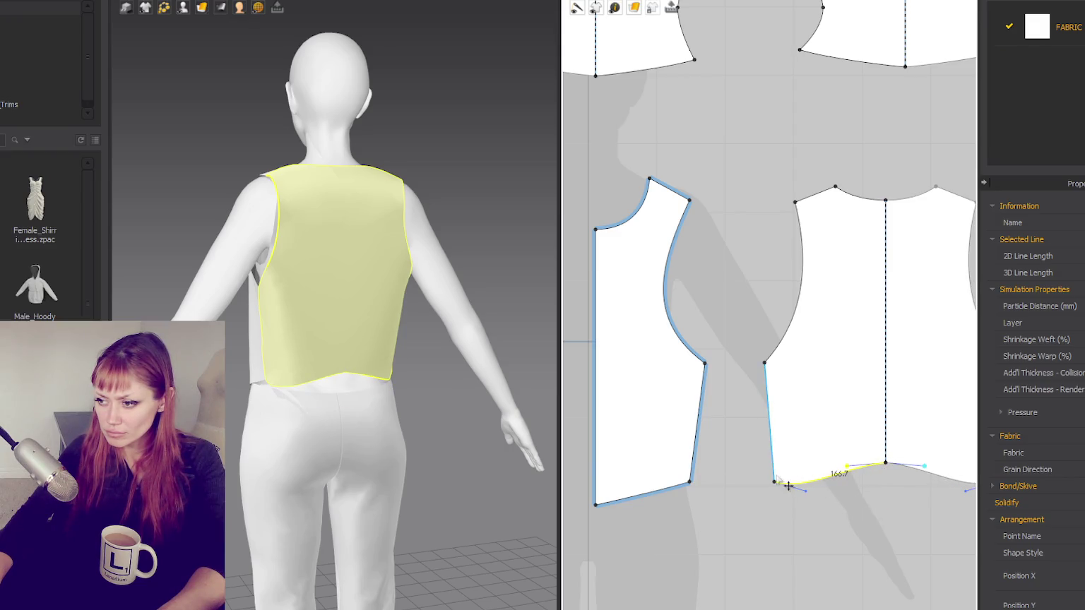
pyautogui.moveTo(805, 491); pyautogui.dragTo(820, 470)
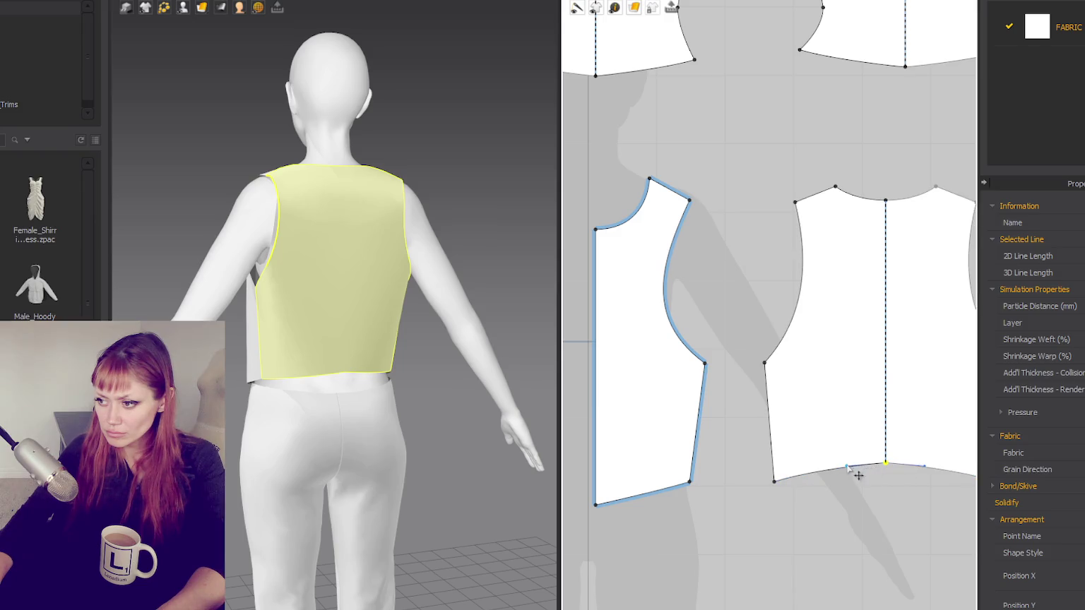
pyautogui.moveTo(847, 466); pyautogui.dragTo(850, 463)
# Step: Lift the front piece's bottom corner to crop the front hem
pyautogui.moveTo(397, 449)
pyautogui.mouseDown(button='right')
pyautogui.moveTo(509, 404)
pyautogui.moveTo(690, 419)
pyautogui.moveTo(656, 429)
pyautogui.mouseUp(button='right')
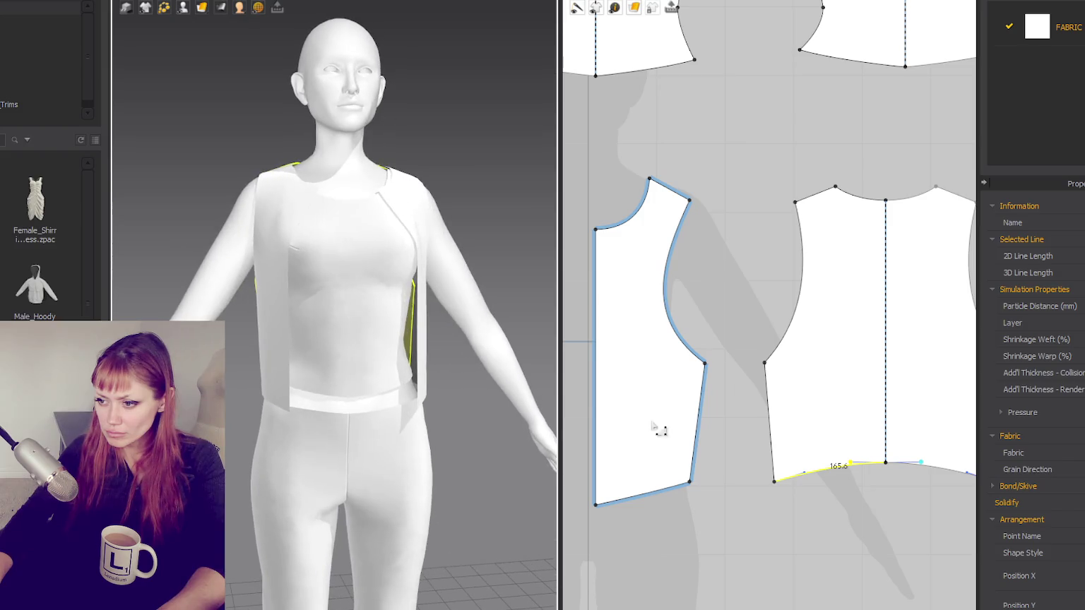
pyautogui.moveTo(595, 505); pyautogui.dragTo(595, 482)
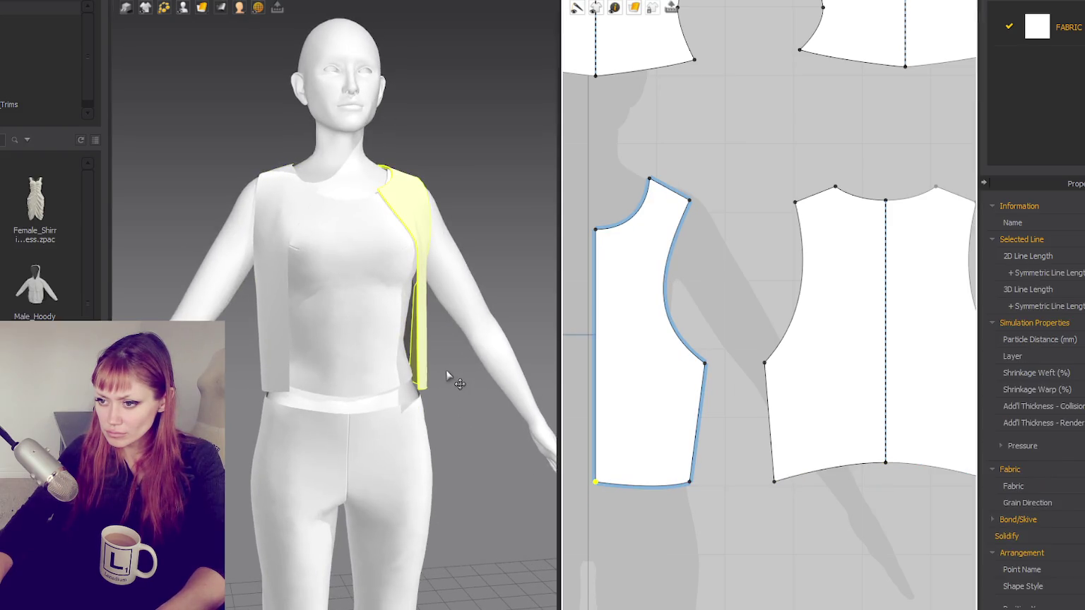
pyautogui.moveTo(447, 370)
pyautogui.mouseDown(button='right')
pyautogui.moveTo(307, 363)
pyautogui.moveTo(368, 354)
pyautogui.moveTo(389, 374)
pyautogui.moveTo(558, 322)
pyautogui.moveTo(431, 322)
pyautogui.moveTo(534, 338)
pyautogui.moveTo(475, 336)
pyautogui.mouseUp(button='right')
pyautogui.scroll(-3, 485, 339)
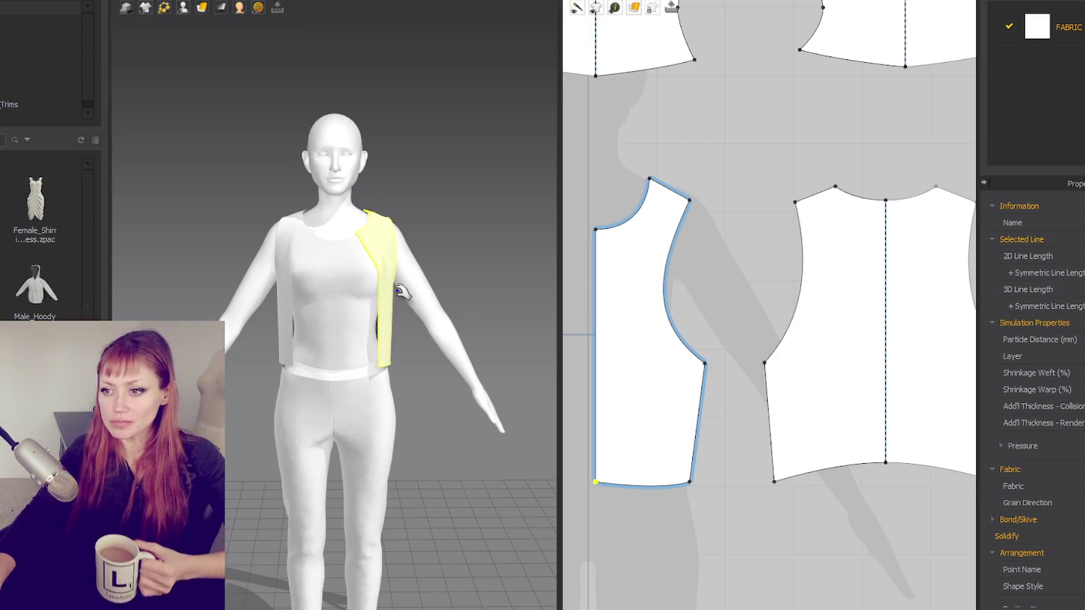
pyautogui.click(374, 289)
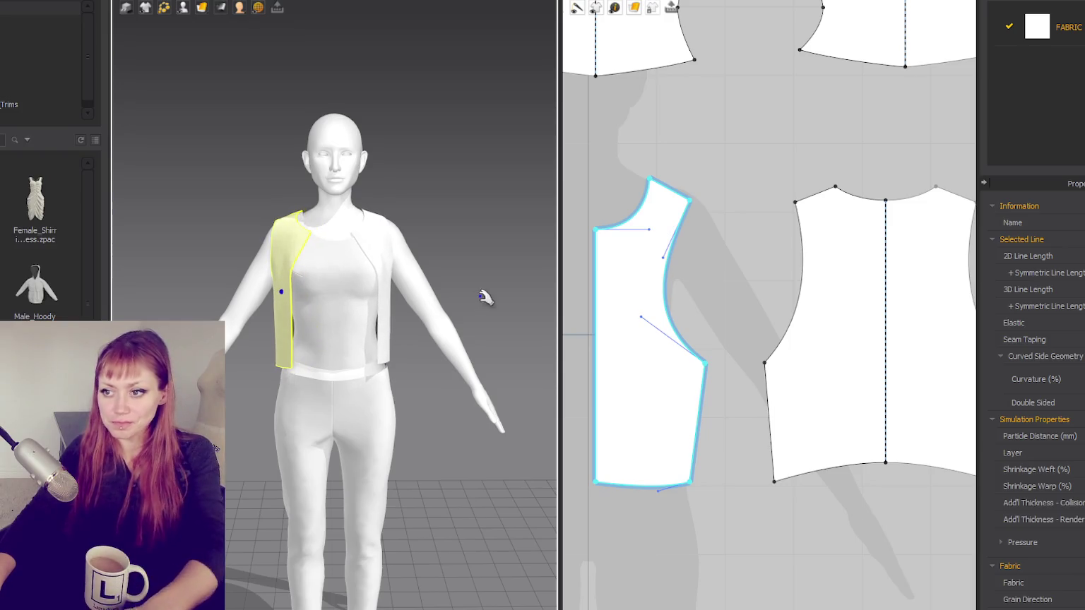
# Step: Zoom out the 2D window to show all patterns and select the original top's pieces
pyautogui.scroll(-5, 726, 242)
pyautogui.scroll(-1, 790, 159)
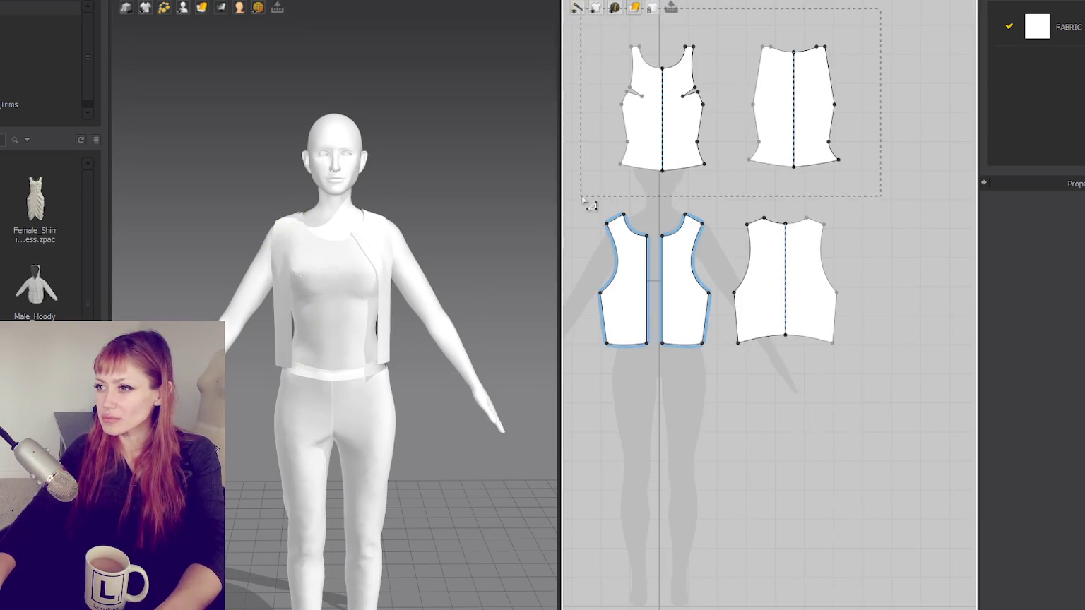
pyautogui.moveTo(584, 201); pyautogui.dragTo(584, 202)
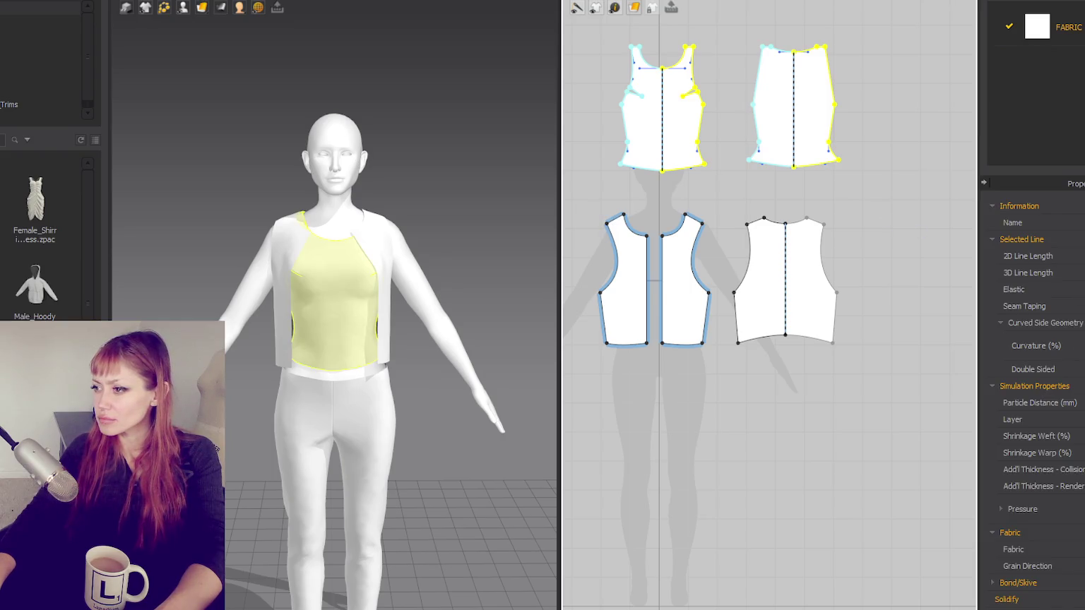
pyautogui.scroll(-5, 1059, 279)
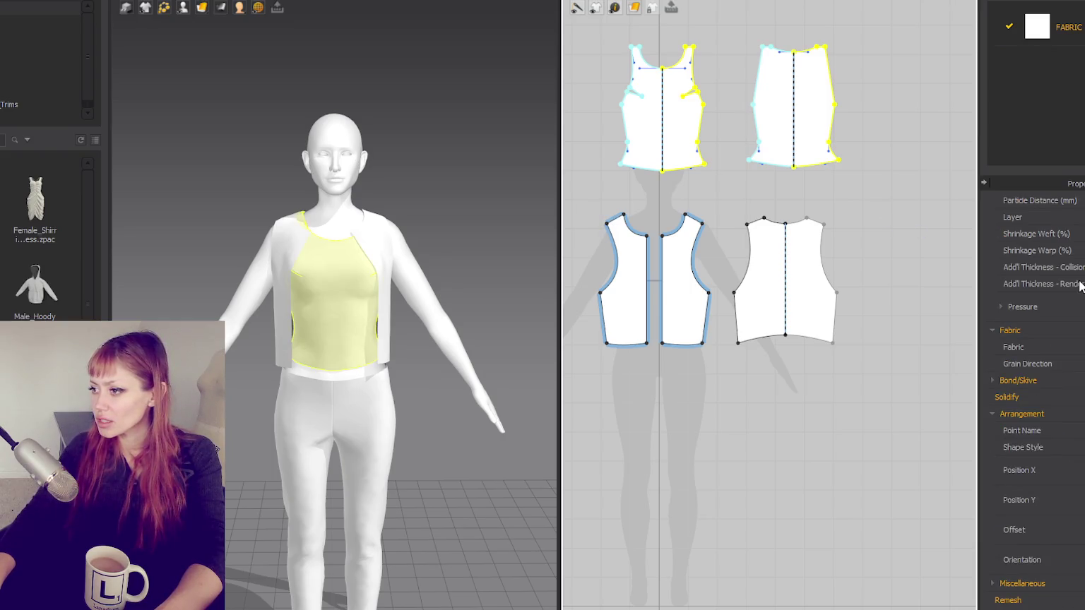
pyautogui.scroll(5, 1079, 283)
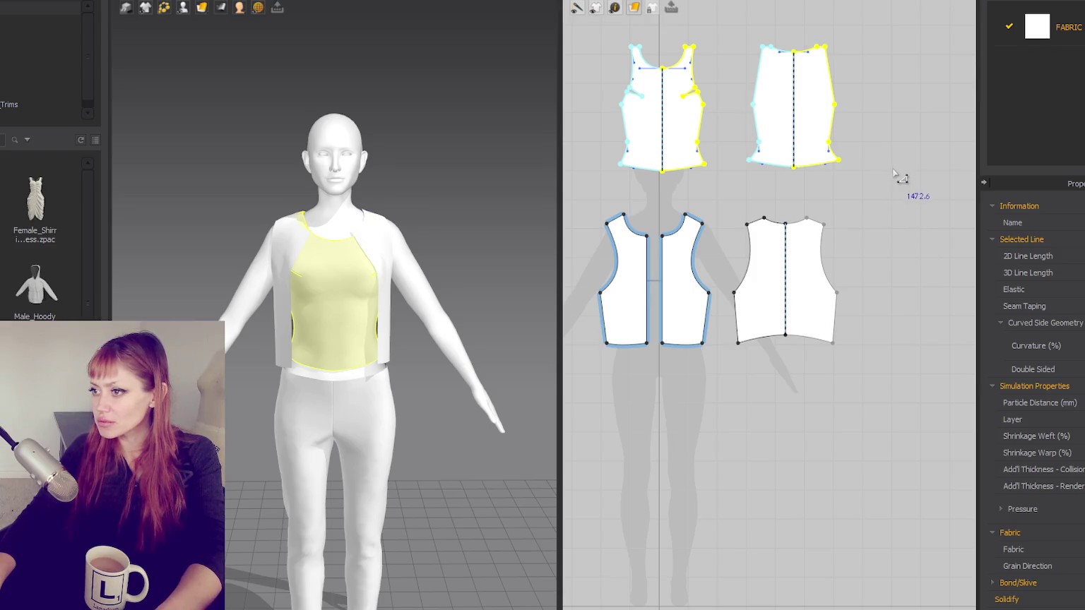
# Step: Marquee-select all the vest's front and back pieces and review their properties
pyautogui.moveTo(881, 204); pyautogui.dragTo(576, 417)
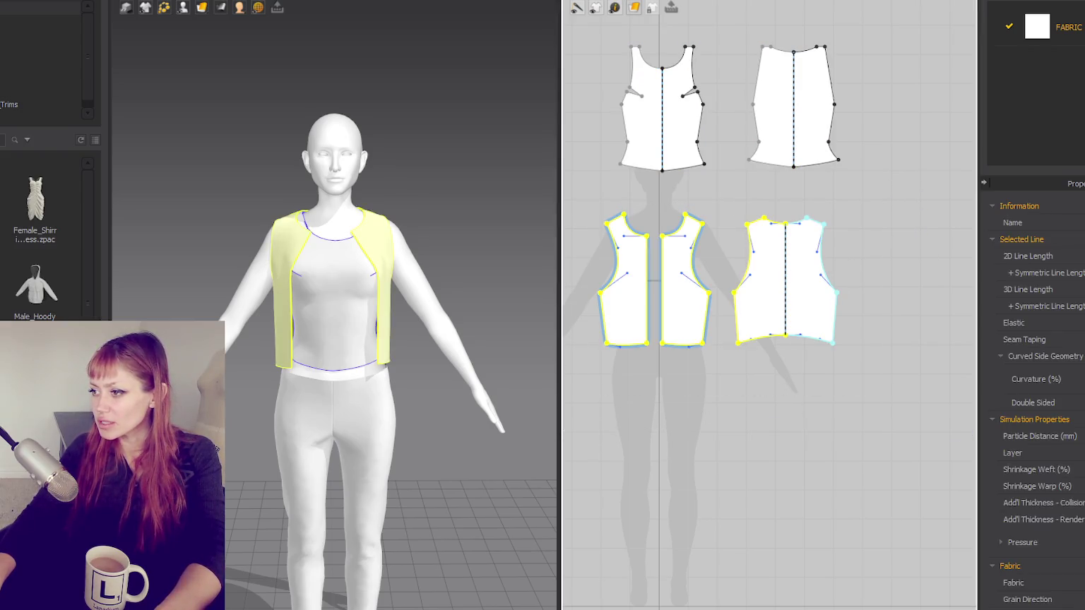
pyautogui.click(792, 431)
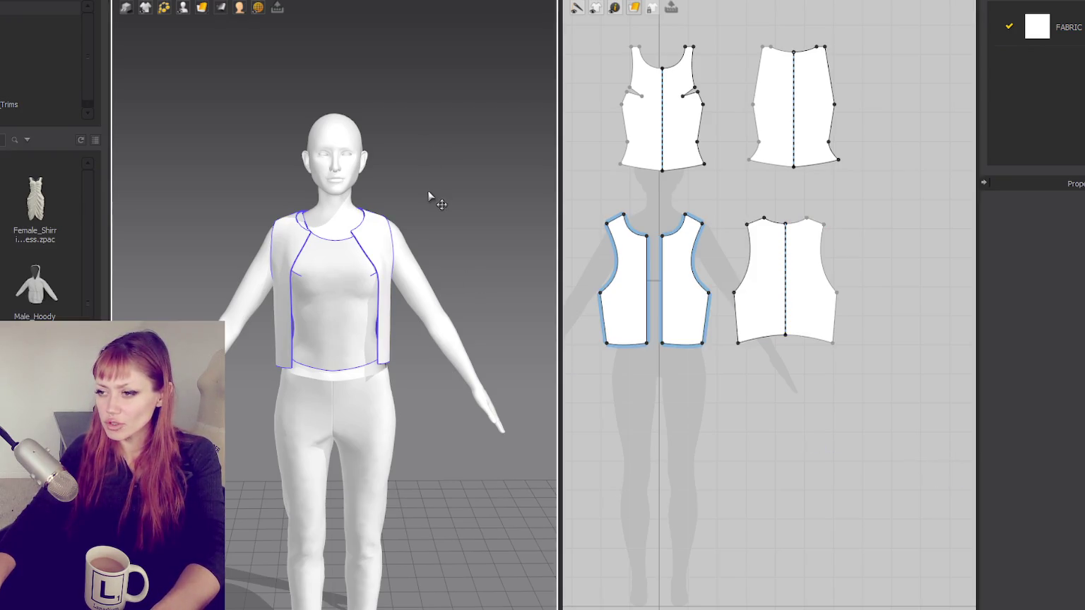
pyautogui.scroll(3, 431, 198)
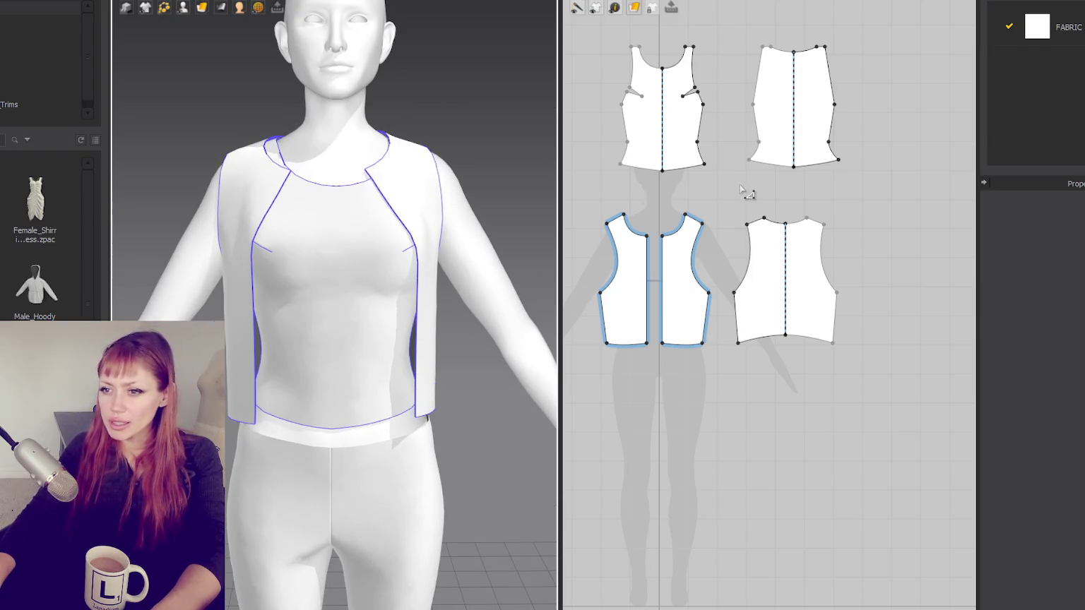
pyautogui.moveTo(577, 200); pyautogui.dragTo(891, 433)
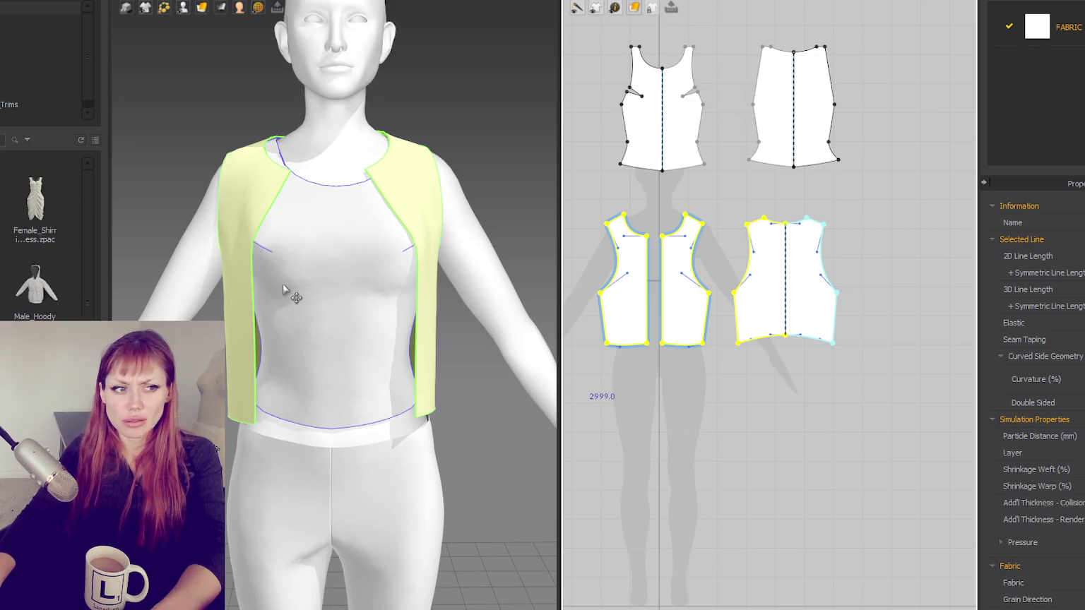
pyautogui.scroll(-5, 1017, 399)
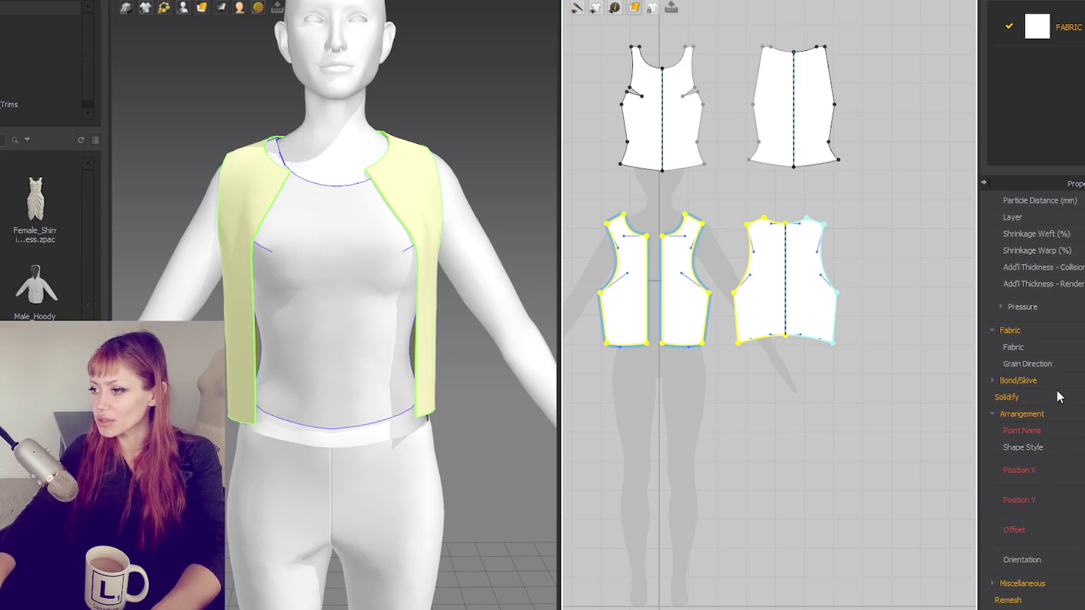